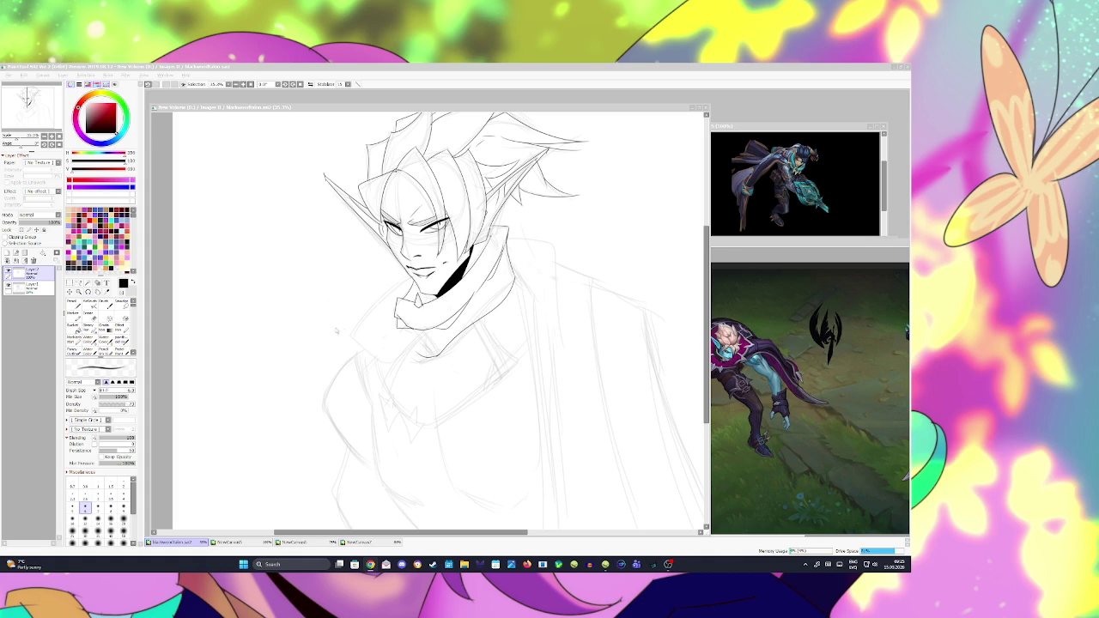
Step: Ink a short stroke along the collar edge and save
scroll(320, 325, "down", 2)
scroll(321, 325, "up", 2)
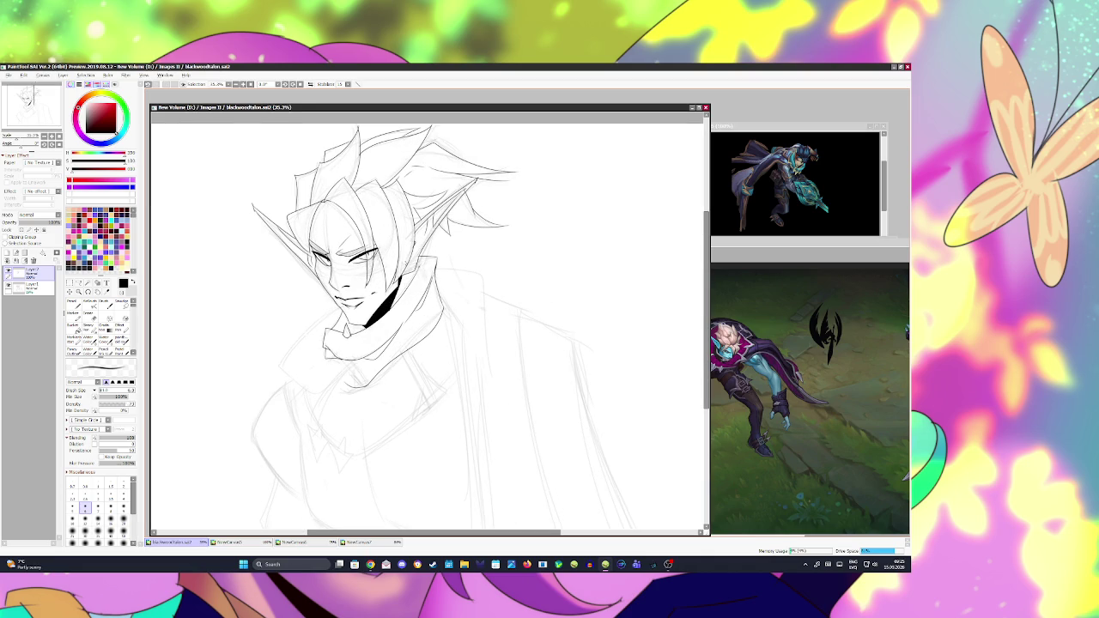
scroll(393, 376, "down", 2)
scroll(394, 376, "up", 1)
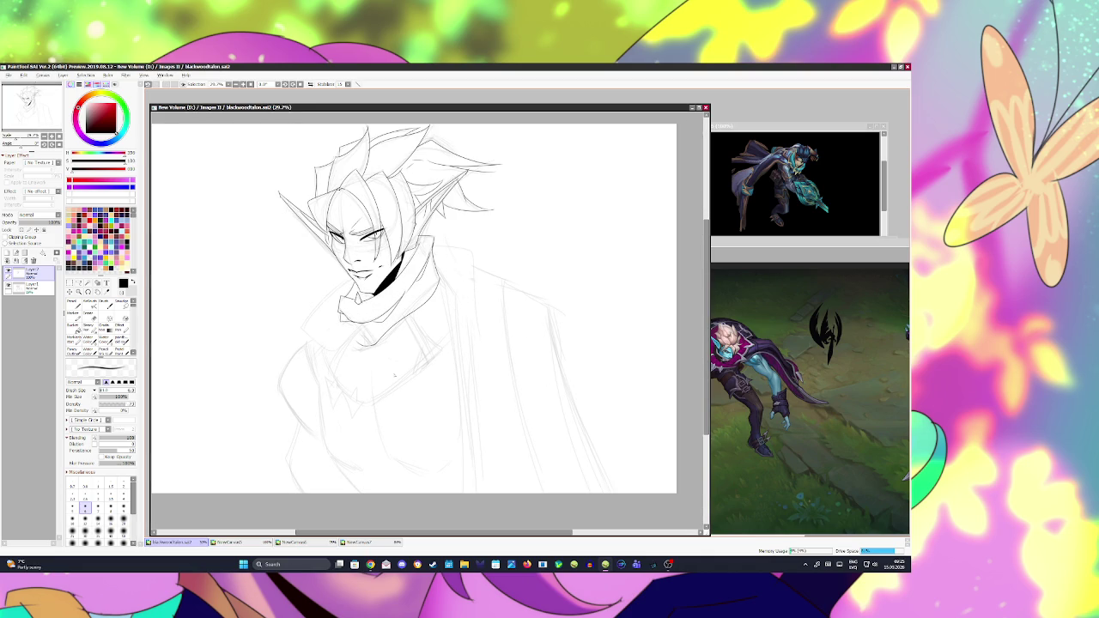
left_click_drag(358, 323, 356, 345)
key("ctrl+s")
Step: Ink a W-shaped emblem on the chest, extend the left shoulder line, and save
mouse_move(352, 387)
left_mouse_down()
mouse_move(366, 413)
mouse_move(337, 384)
mouse_move(330, 399)
left_mouse_up()
left_click_drag(330, 395, 342, 412)
key("ctrl+s")
mouse_move(301, 334)
left_mouse_down()
mouse_move(314, 321)
mouse_move(333, 354)
mouse_move(357, 340)
left_mouse_up()
key("ctrl+s")
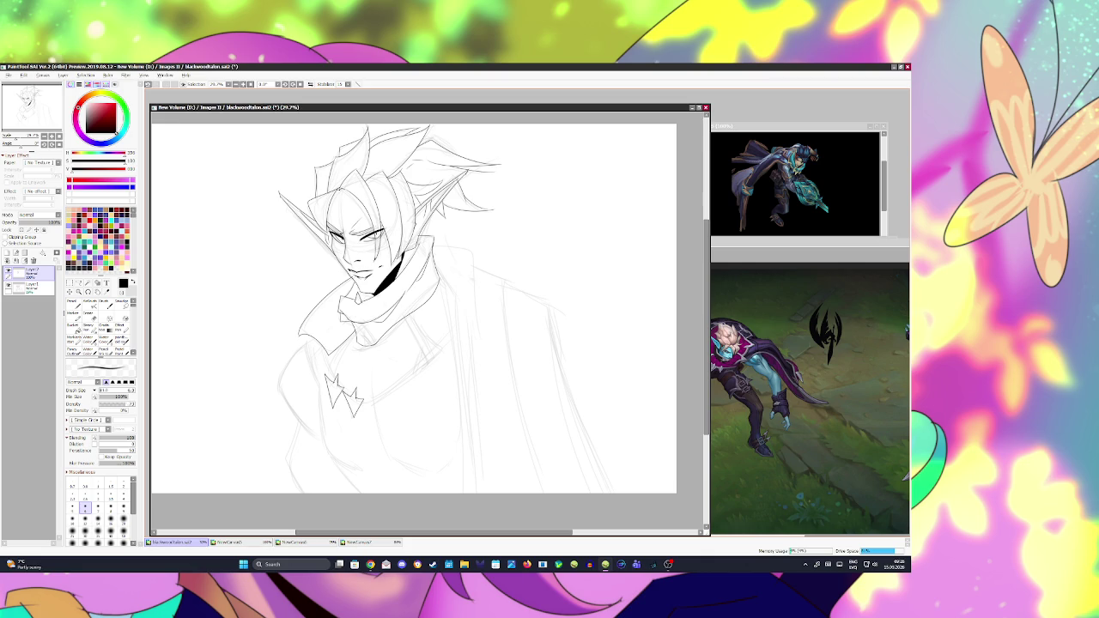
Step: Pick the Eraser with the E key and save with Ctrl+S
key("e")
key("ctrl+s")
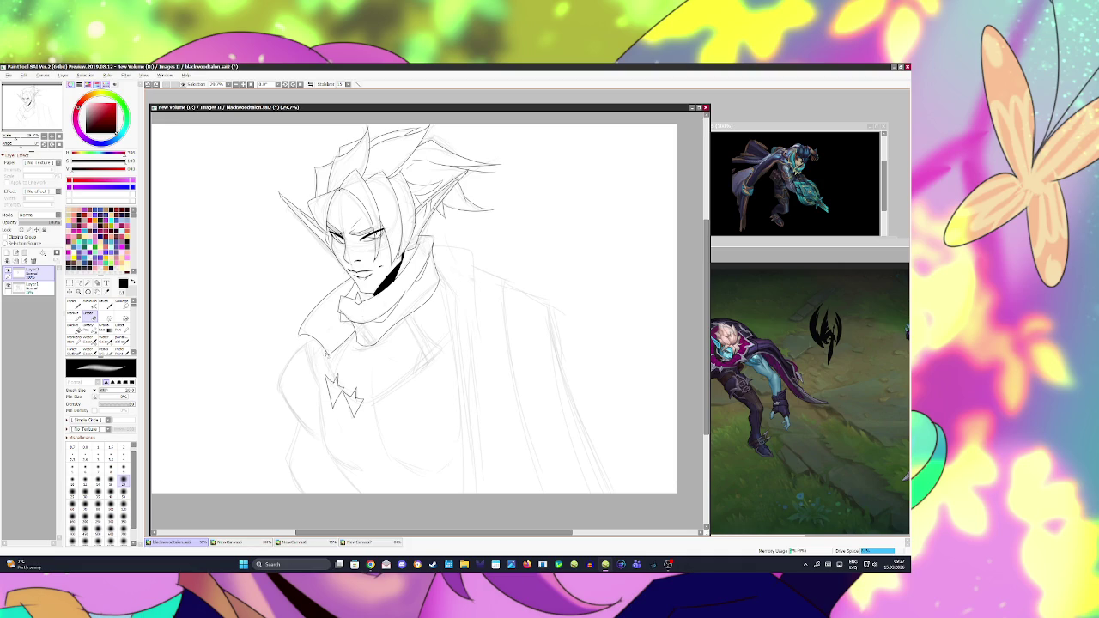
Step: Ink a line from the W clasp up to the collar, save, and ink the collar's left edge
key("b")
mouse_move(332, 376)
left_mouse_down()
mouse_move(357, 397)
mouse_move(347, 393)
mouse_move(429, 361)
left_mouse_up()
key("ctrl+z")
key("ctrl+z")
key("ctrl+z")
key("ctrl+z")
key("ctrl+z")
key("ctrl+z")
key("ctrl+z")
left_click_drag(367, 404, 426, 362)
key("ctrl+z")
left_click_drag(366, 404, 427, 363)
key("ctrl+s")
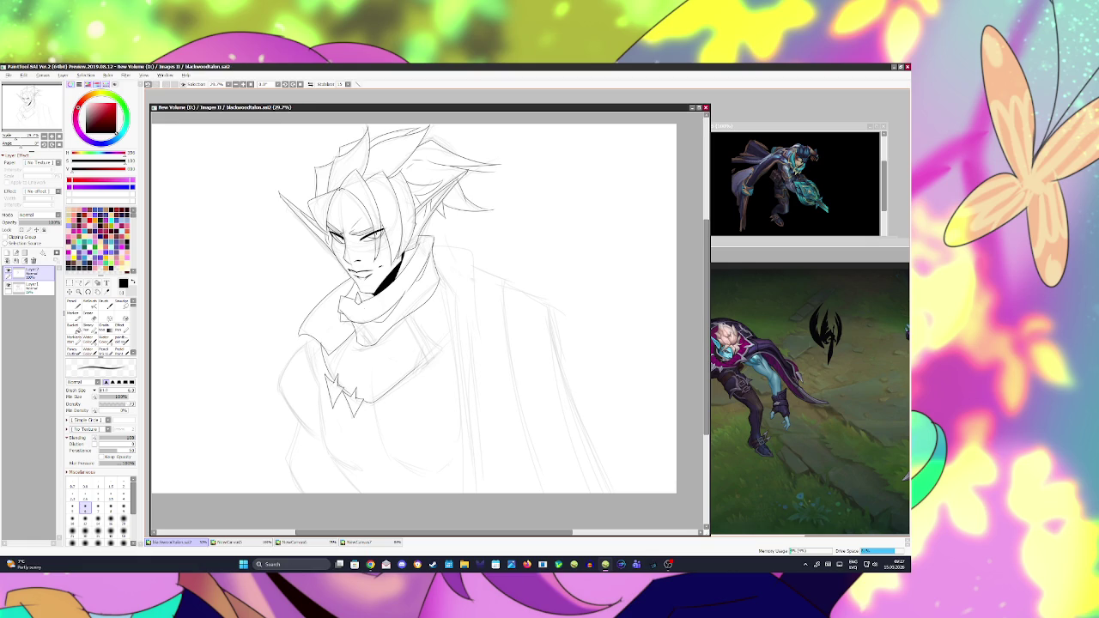
left_click_drag(306, 346, 316, 339)
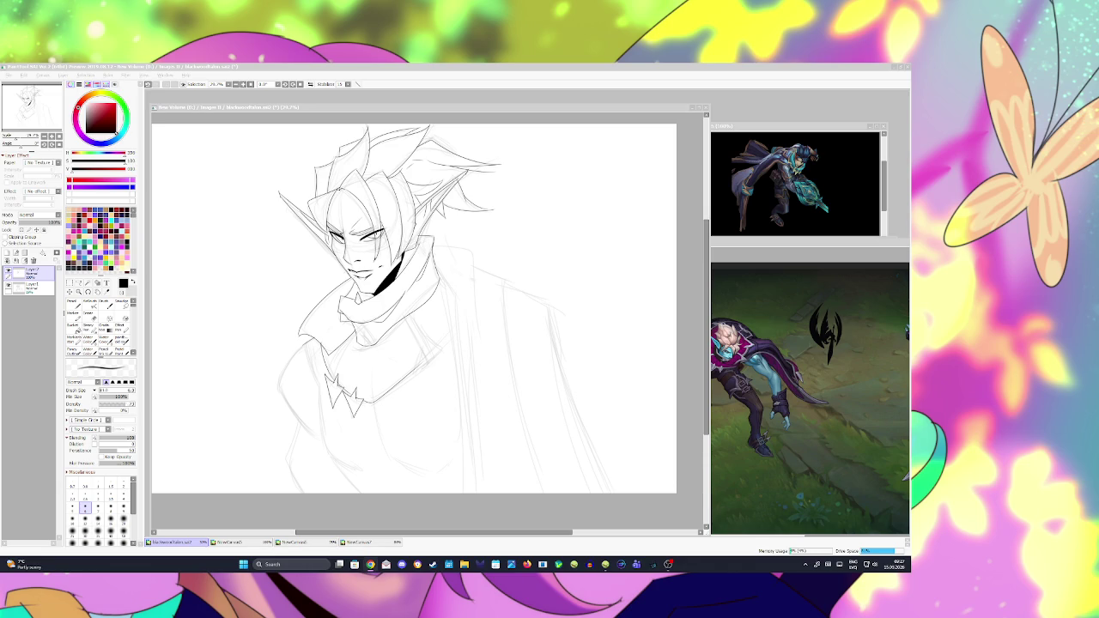
Step: Ink the line down the collar's left, the curve below it, and the torso line
key("alt+Tab")
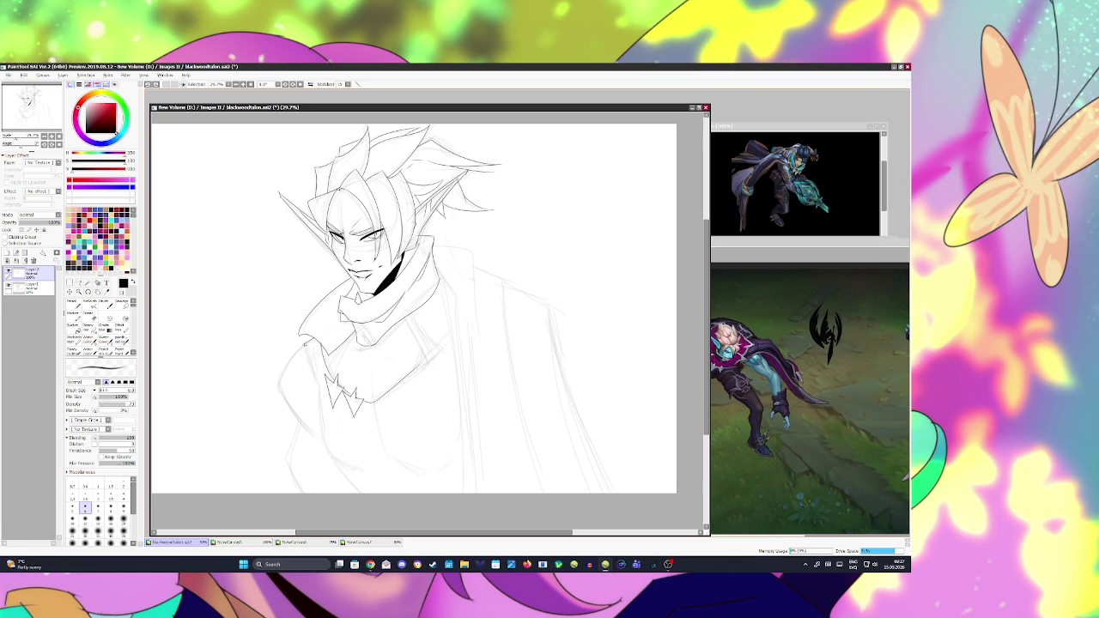
left_click_drag(308, 355, 318, 383)
key("ctrl+s")
left_click_drag(325, 391, 356, 468)
mouse_move(376, 402)
left_mouse_down()
mouse_move(383, 457)
mouse_move(429, 472)
mouse_move(468, 441)
left_mouse_up()
key("ctrl+s")
Step: Ink the left shoulder-and-arm line and the left torso side, redrawing each until clean
mouse_move(302, 345)
left_mouse_down()
mouse_move(279, 383)
mouse_move(320, 439)
left_mouse_up()
key("ctrl+z")
left_click_drag(279, 385, 318, 438)
key("ctrl+z")
left_click_drag(279, 386, 319, 439)
left_click_drag(300, 424, 290, 463)
key("ctrl+z")
left_click_drag(302, 421, 290, 474)
Step: Save, then return to the pen and draw a small earring below the ear
key("e")
key("ctrl+s")
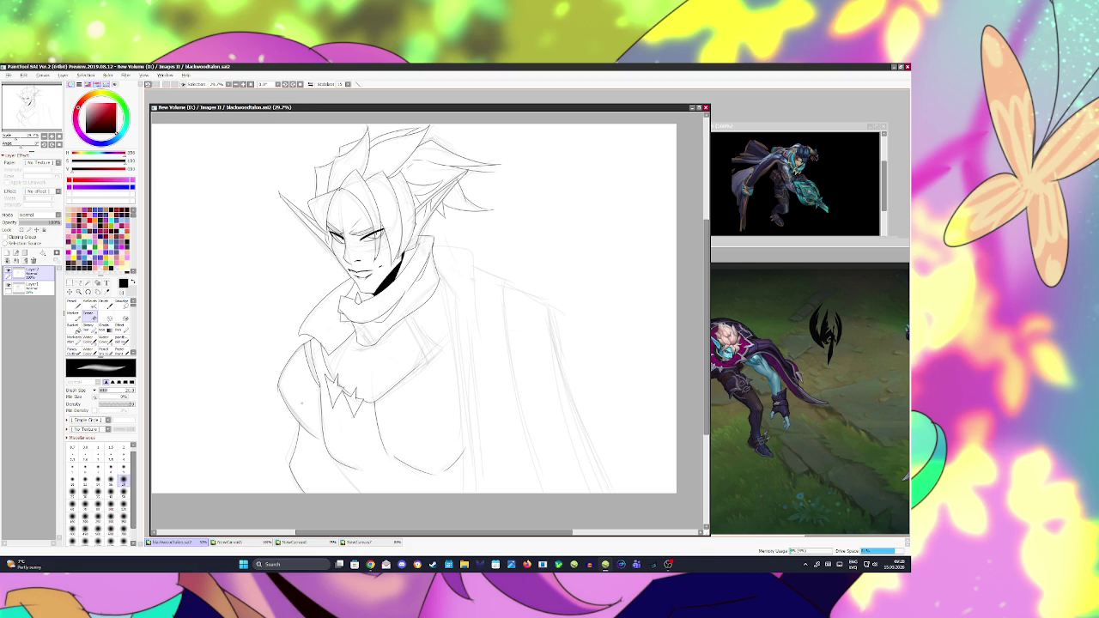
key("b")
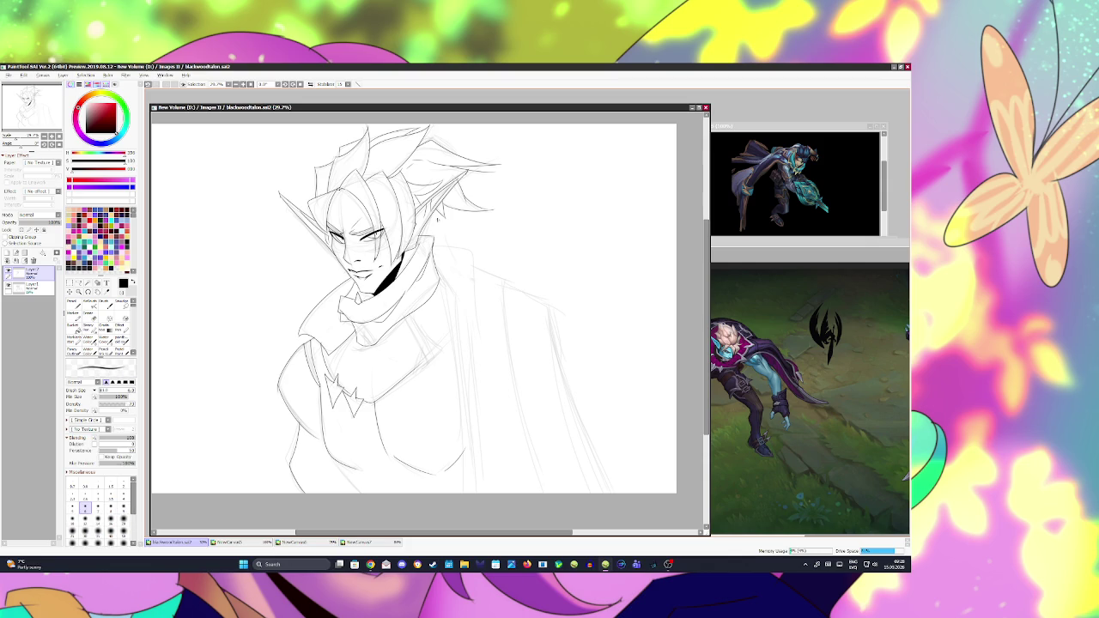
mouse_move(434, 210)
left_mouse_down()
mouse_move(435, 229)
mouse_move(436, 218)
left_mouse_up()
Step: Save the earring, check the drawing mirrored horizontally, then restore the original view orientation
key("ctrl+s")
key("h")
key("e")
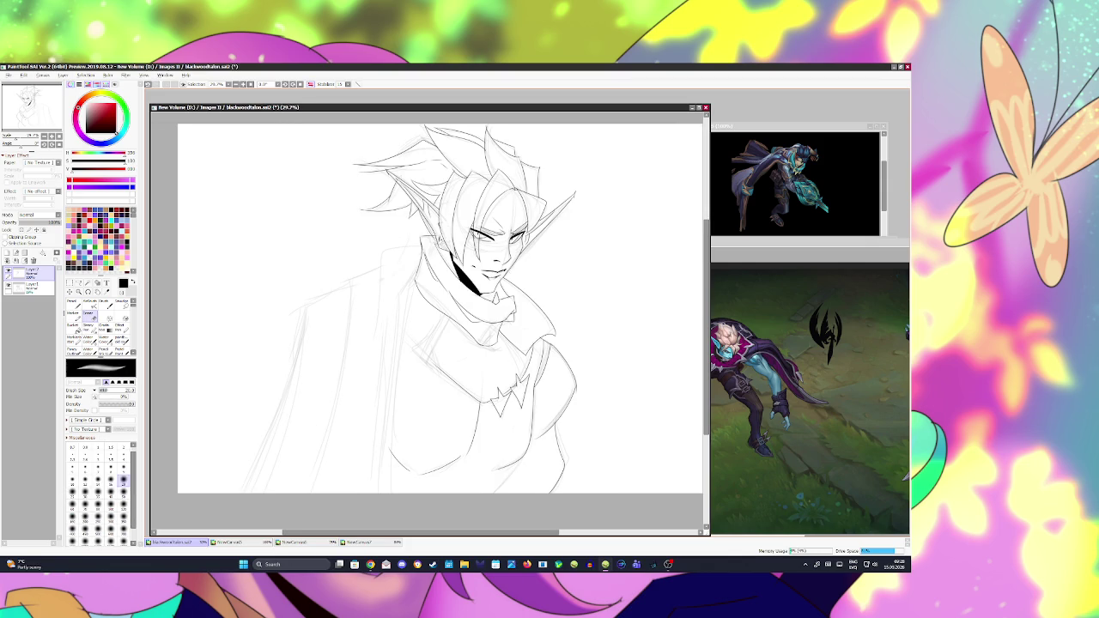
key("ctrl+s")
key("h")
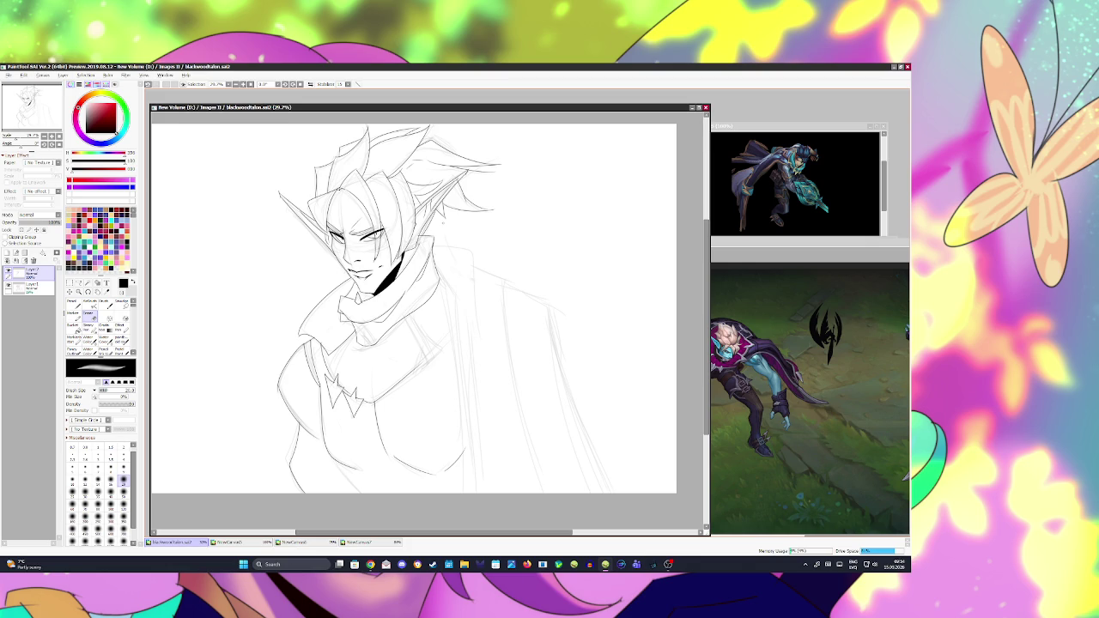
Step: With a small pen, ink the collar line, the cloak edge below the shoulder and a long fold
key("n")
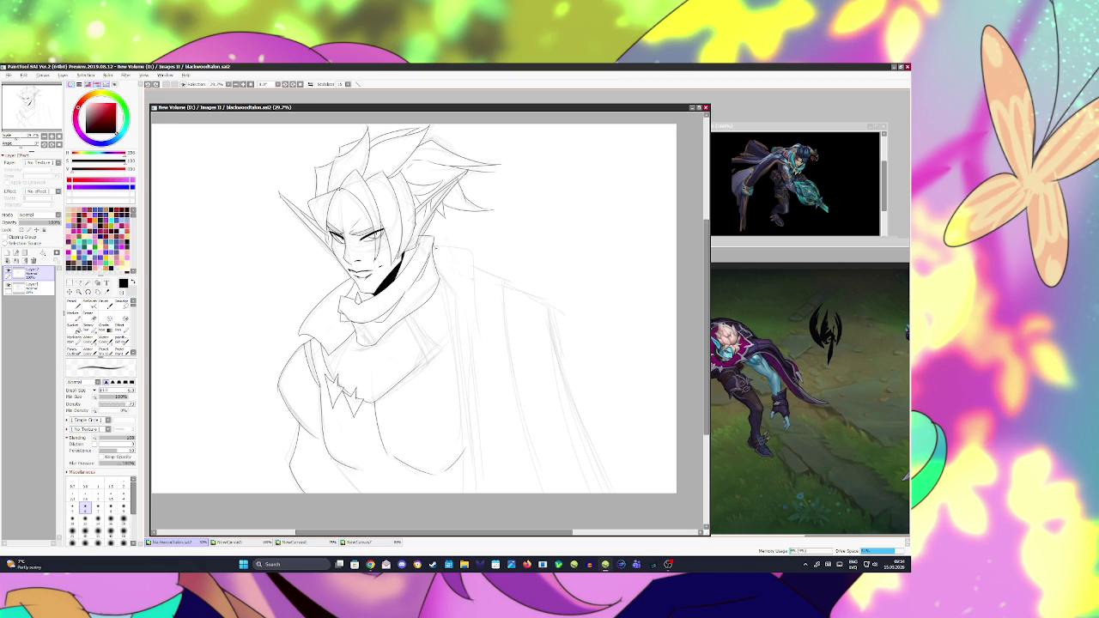
left_click_drag(433, 245, 470, 248)
left_click_drag(471, 254, 479, 343)
left_click_drag(457, 298, 465, 495)
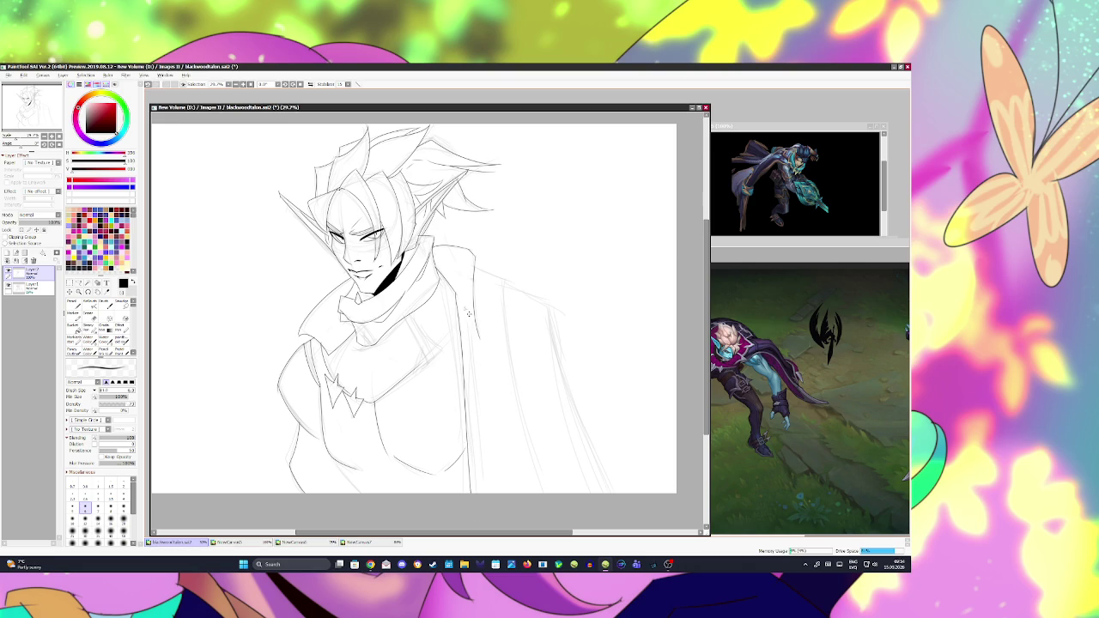
key("ctrl+s")
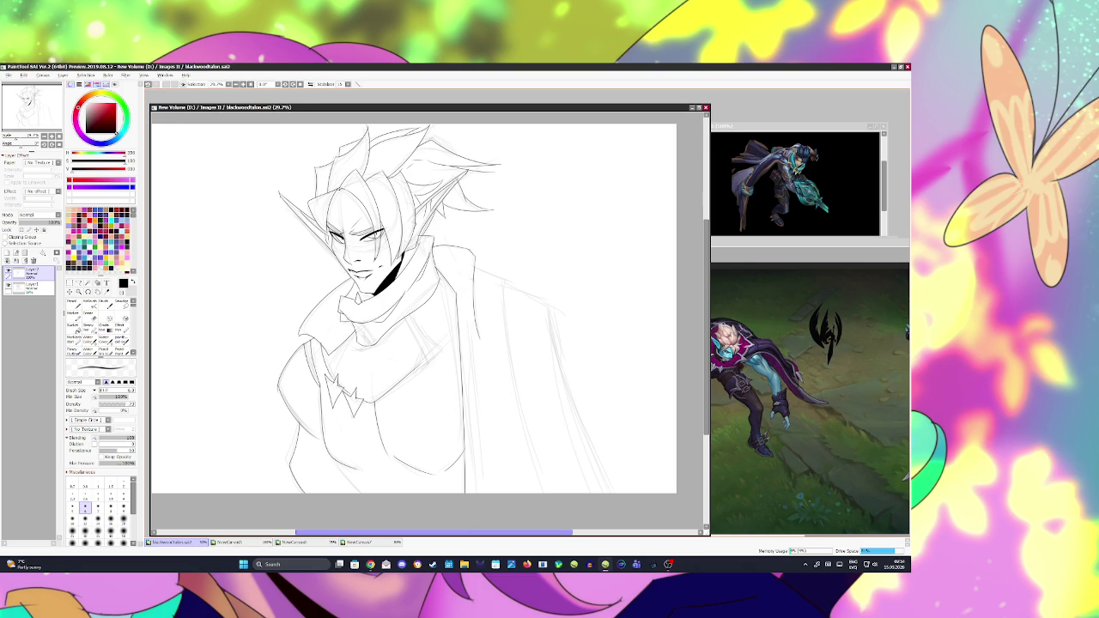
Step: Ink the right shoulder line, cloak folds and the cloak edge down to the canvas bottom
mouse_move(474, 265)
left_mouse_down()
mouse_move(504, 278)
mouse_move(508, 391)
left_mouse_up()
key("ctrl+z")
key("ctrl+z")
mouse_move(505, 278)
left_mouse_down()
mouse_move(544, 474)
mouse_move(527, 323)
left_mouse_up()
mouse_move(509, 284)
left_mouse_down()
mouse_move(560, 306)
mouse_move(557, 347)
left_mouse_up()
key("ctrl+z")
key("ctrl+z")
left_click_drag(549, 305, 556, 353)
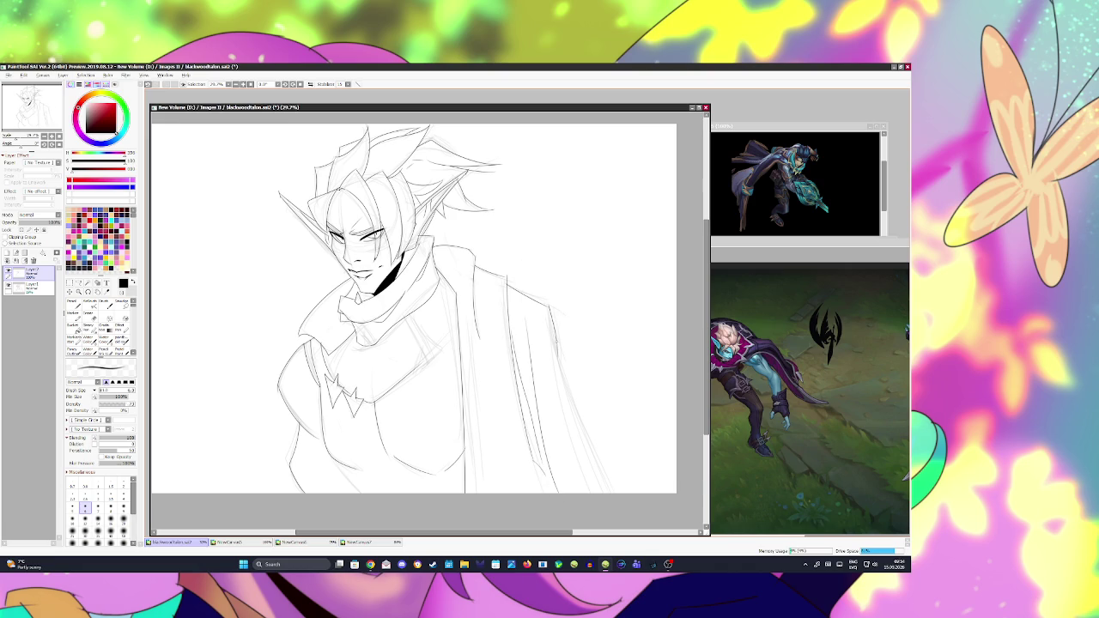
left_click_drag(552, 316, 560, 388)
key("ctrl+z")
left_click_drag(553, 338, 611, 494)
key("ctrl+s")
Step: Add a short lower-torso line, touch up the line near the collar, and save
left_click_drag(342, 462, 357, 487)
key("ctrl+s")
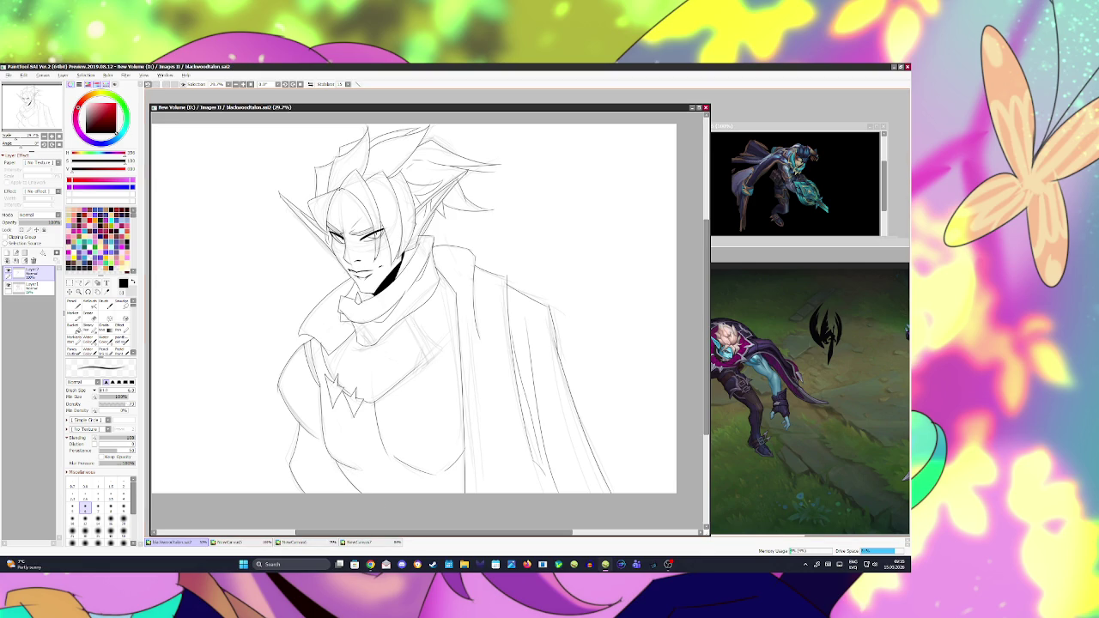
left_click_drag(348, 345, 338, 367)
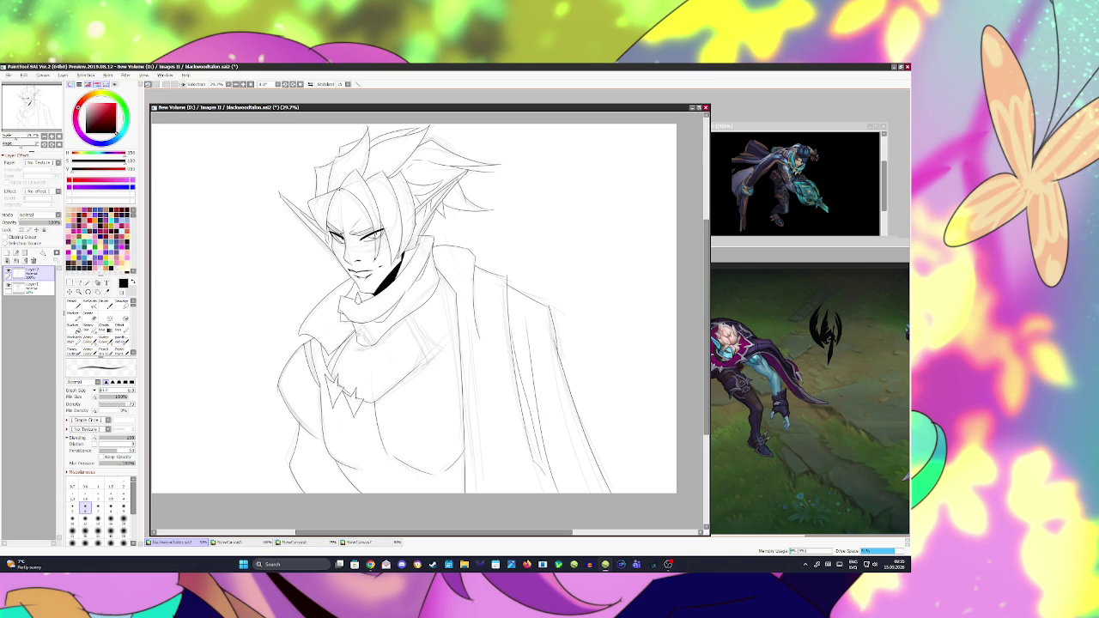
key("ctrl+s")
key("alt+Tab")
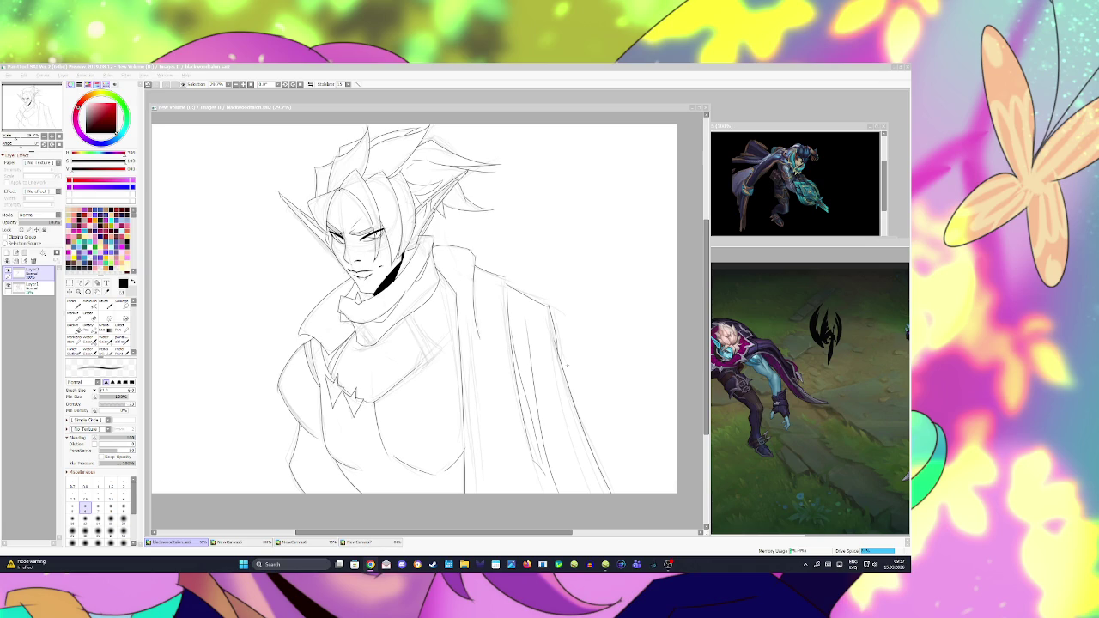
Step: Paste the Talon Blackwood screenshot as a new canvas, then add a small mark on the face
key("ctrl+v")
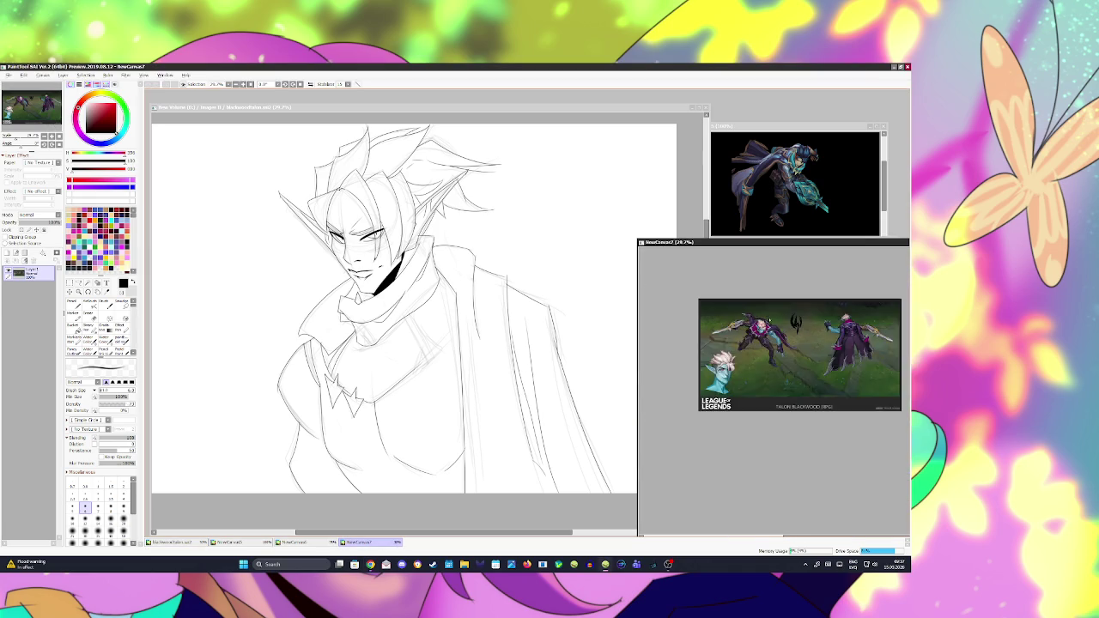
scroll(822, 311, "down", 1)
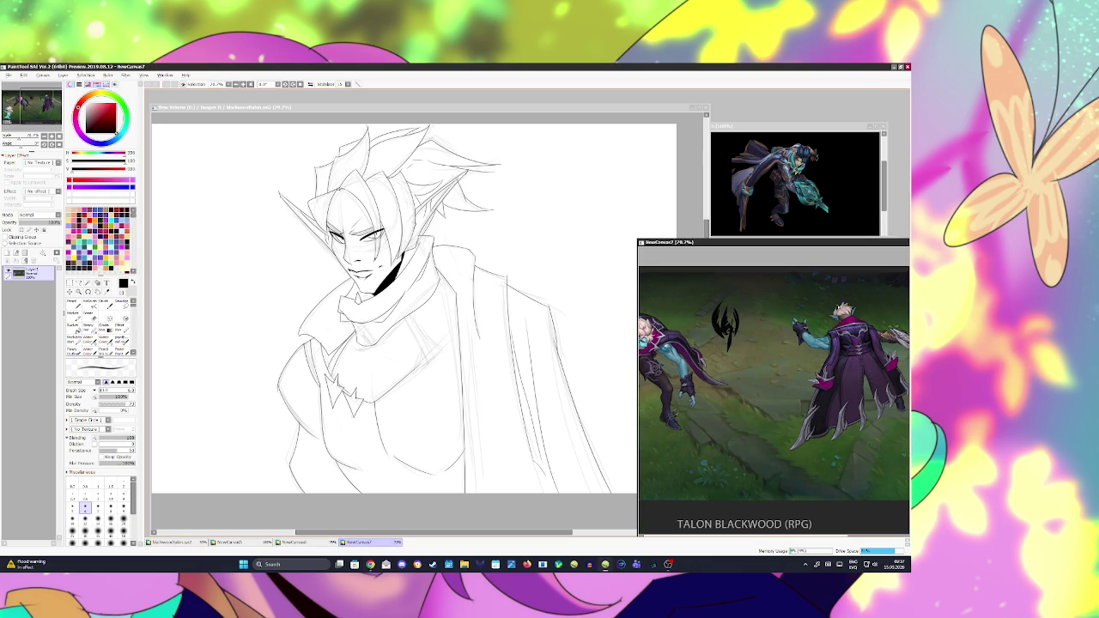
scroll(841, 301, "down", 1)
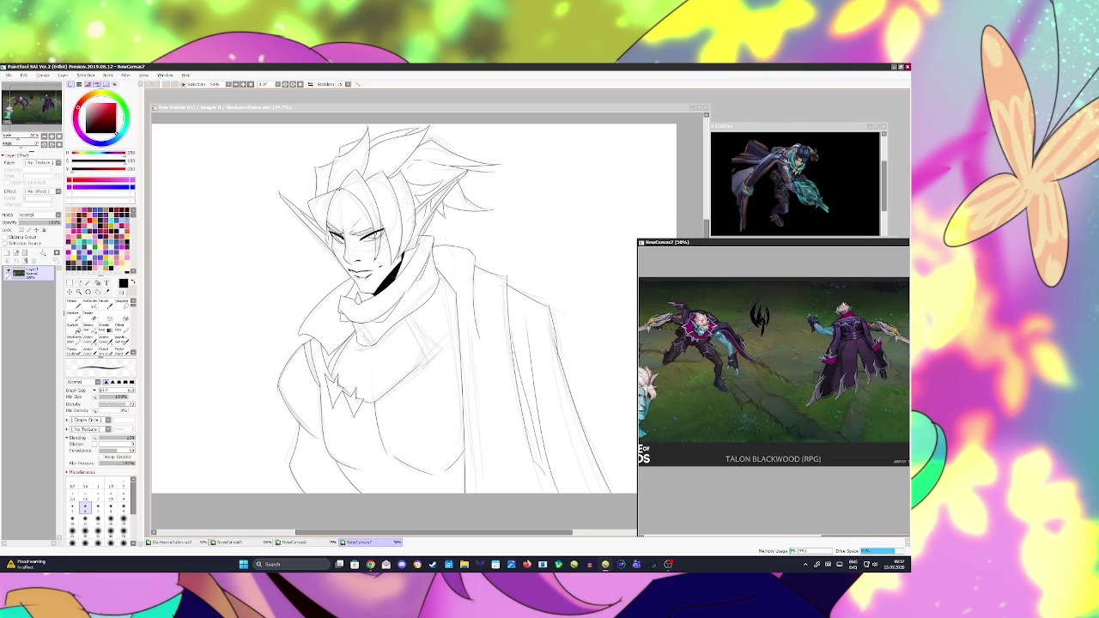
scroll(777, 305, "up", 1)
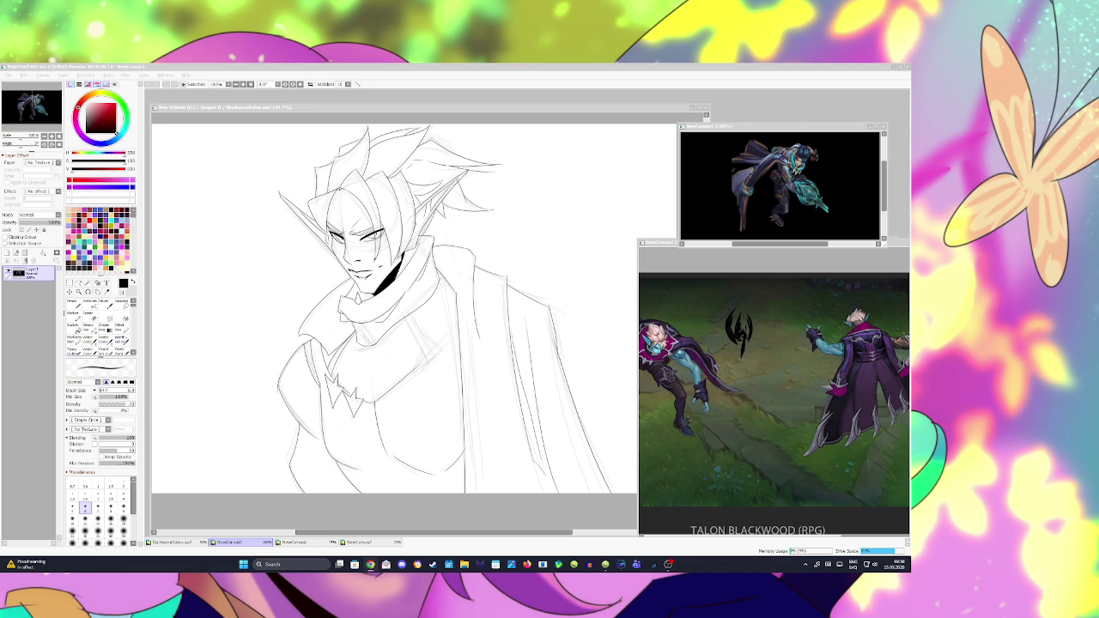
left_click(314, 516)
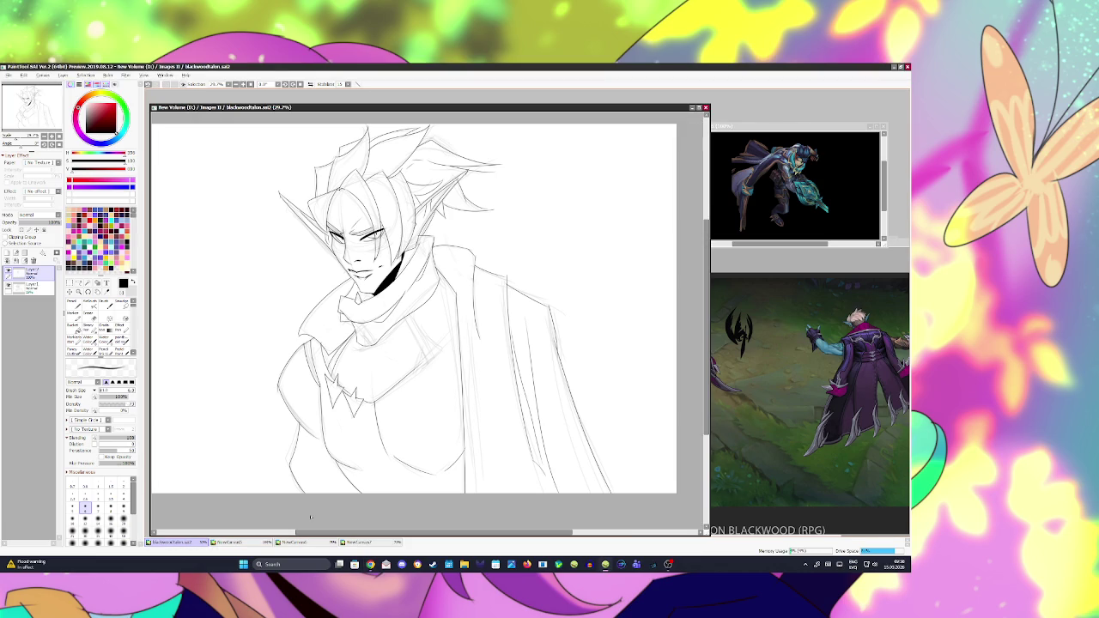
left_click_drag(369, 245, 367, 247)
Step: Check the line art in a horizontally flipped view, save it, then flip the view back
key("h")
key("ctrl+s")
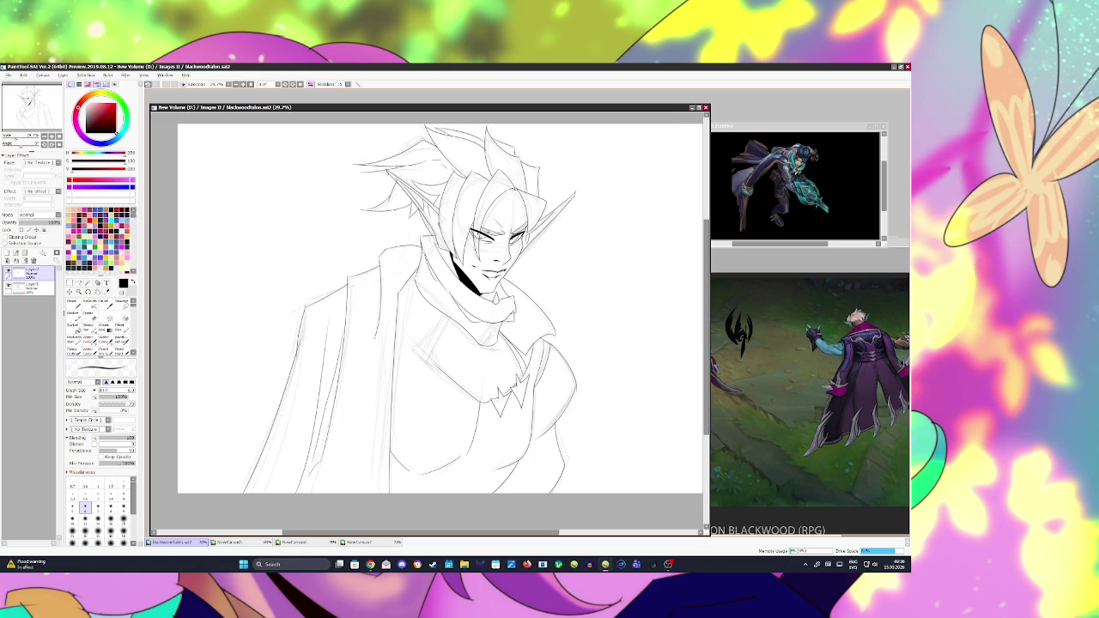
left_click(471, 194)
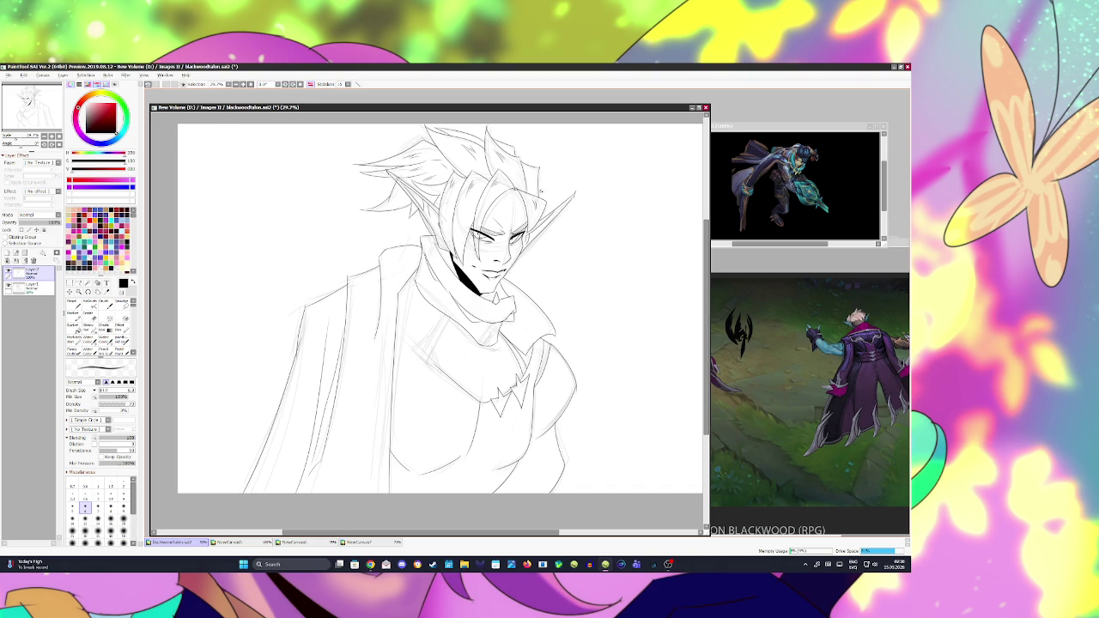
key("ctrl+s")
key("h")
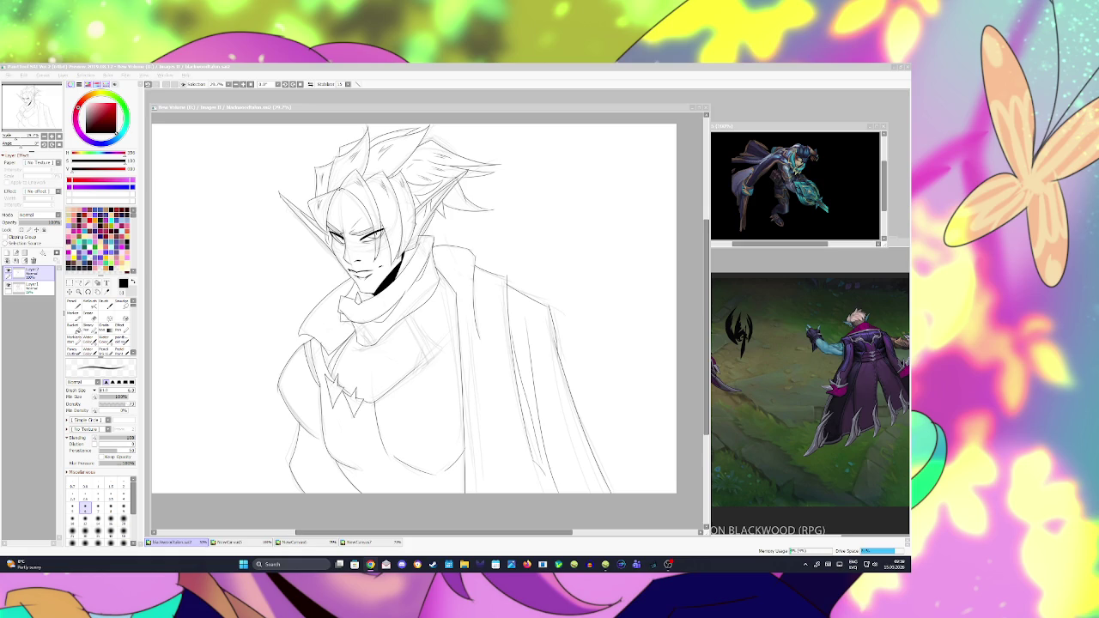
Step: Save, paste the Talon Blackwood splash as NewCanvas7, then bring the blackwoodtalon canvas forward
key("alt+Tab")
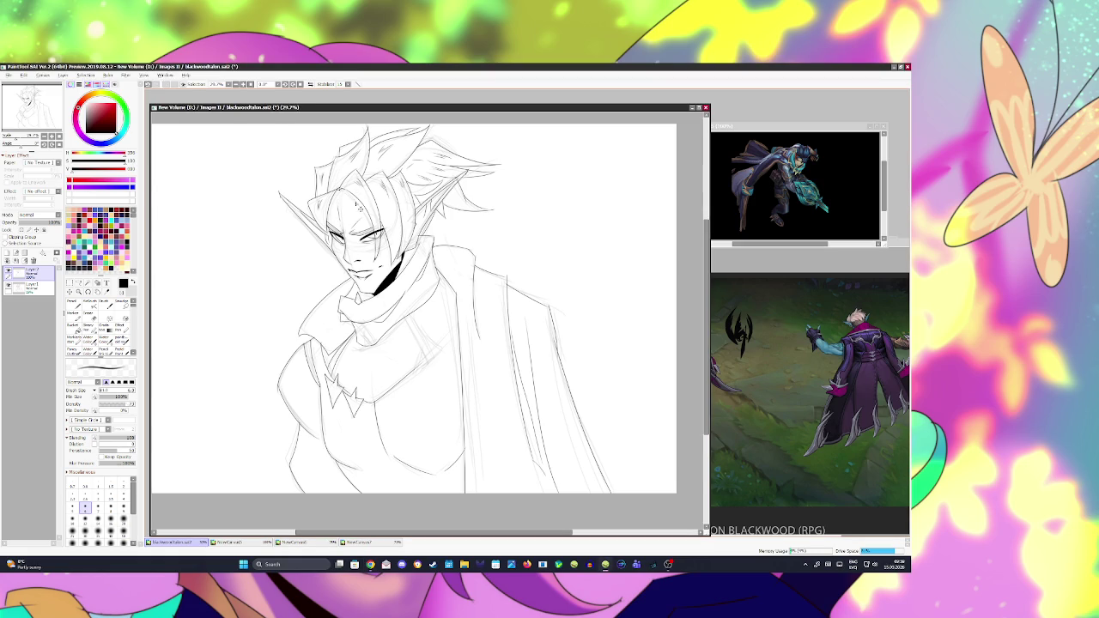
key("ctrl+s")
key("ctrl+shift+v")
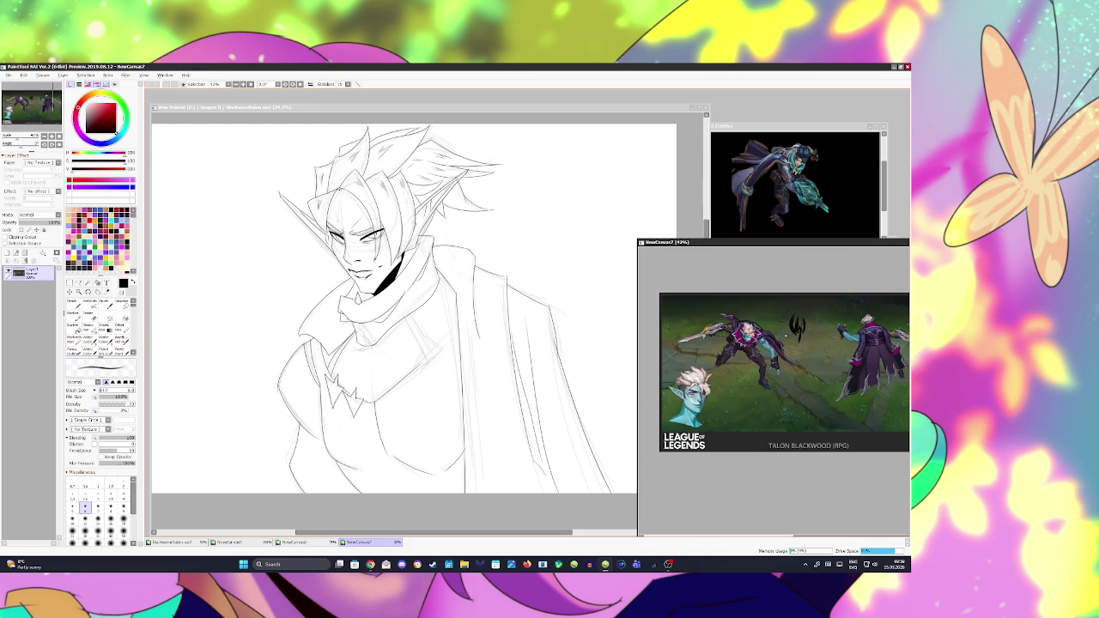
scroll(772, 386, "up", 2)
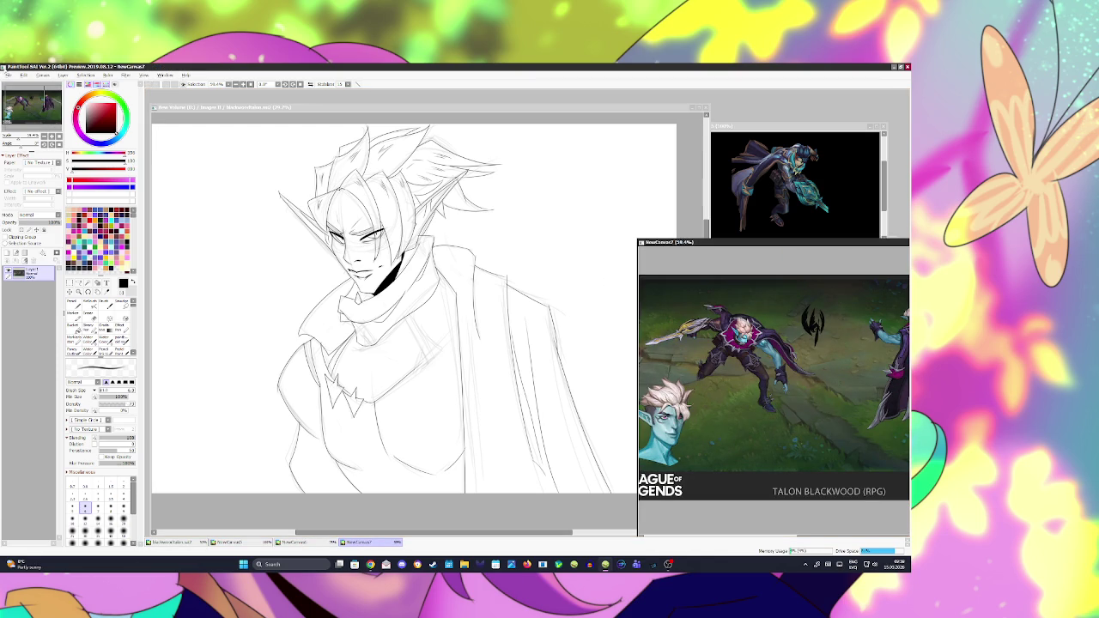
key("alt+Tab")
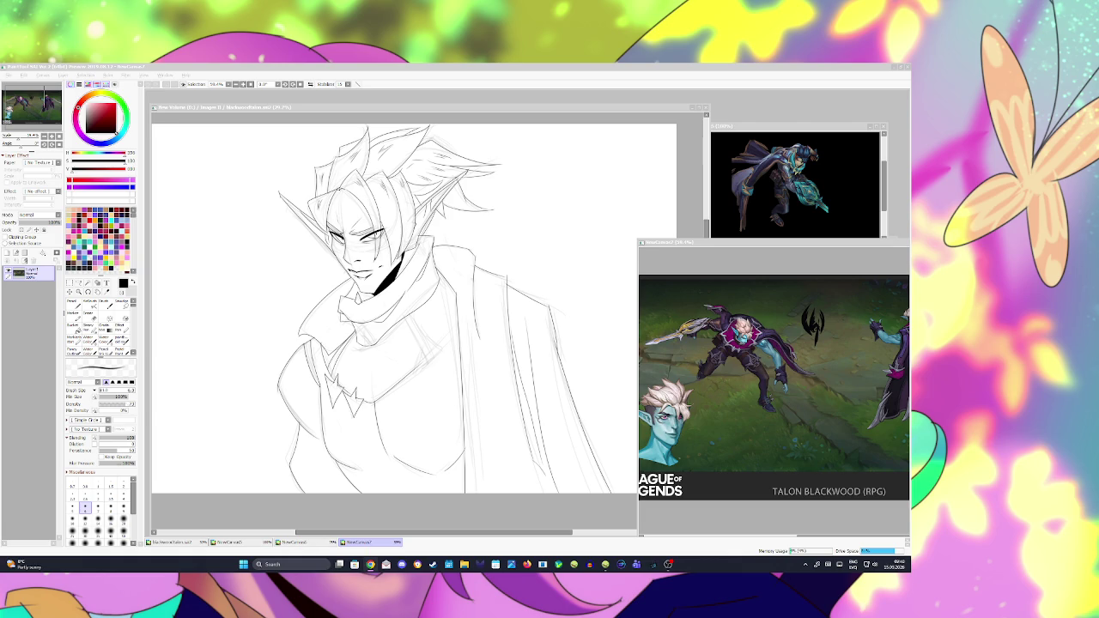
left_click(181, 252)
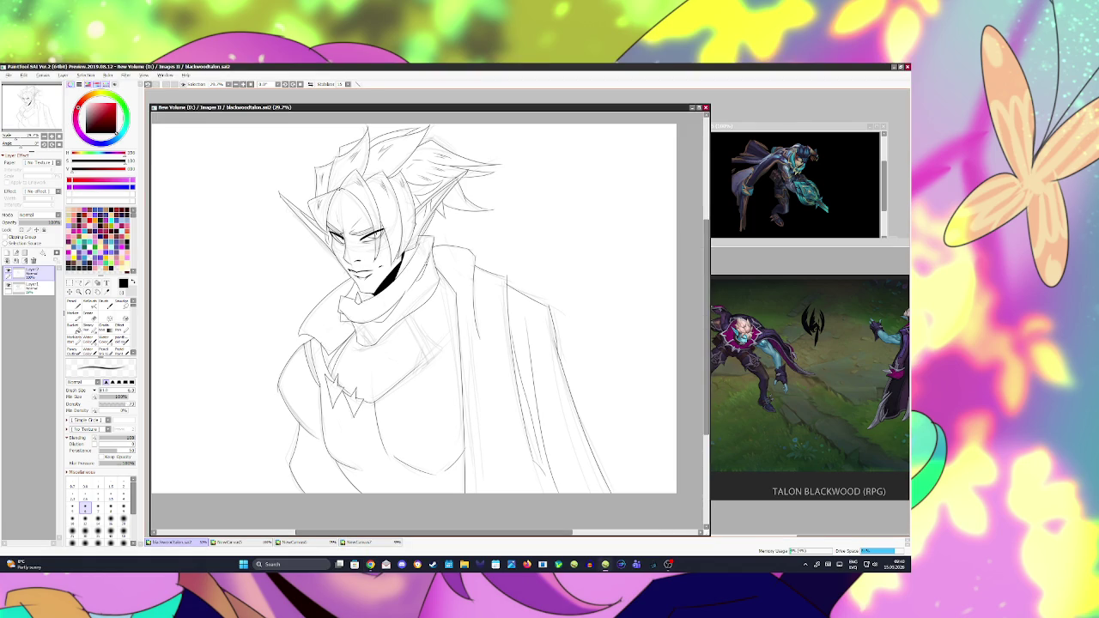
Step: Ink a short scar mark beside the nose, retrying it with undo and redo, and save
left_click_drag(334, 240, 339, 251)
key("ctrl+z")
key("ctrl+z")
left_click_drag(336, 244, 345, 249)
key("ctrl+z")
key("ctrl+z")
key("ctrl+s")
key("ctrl+z")
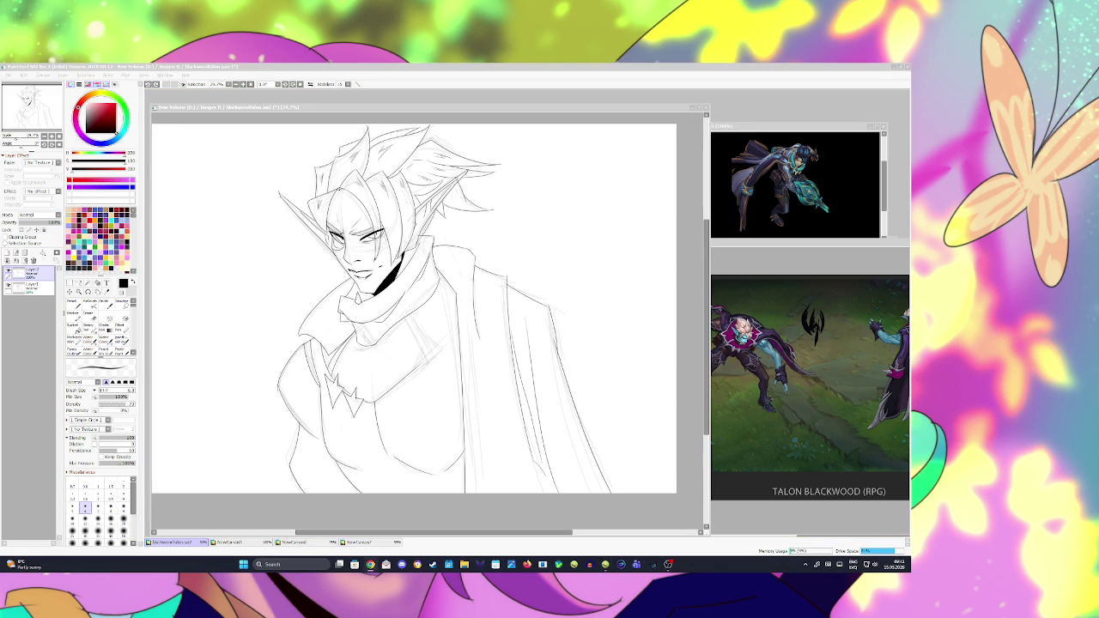
key("ctrl+y")
Step: Flip the small stroke below the eye on and off to compare the face with and without it
key("ctrl+z")
key("ctrl+y")
key("ctrl+z")
key("ctrl+y")
key("ctrl+z")
key("ctrl+y")
key("ctrl+z")
key("ctrl+y")
key("ctrl+y")
key("ctrl+z")
key("ctrl+y")
key("ctrl+z")
key("ctrl+y")
key("ctrl+z")
key("ctrl+y")
key("ctrl+z")
key("ctrl+y")
key("ctrl+z")
key("ctrl+y")
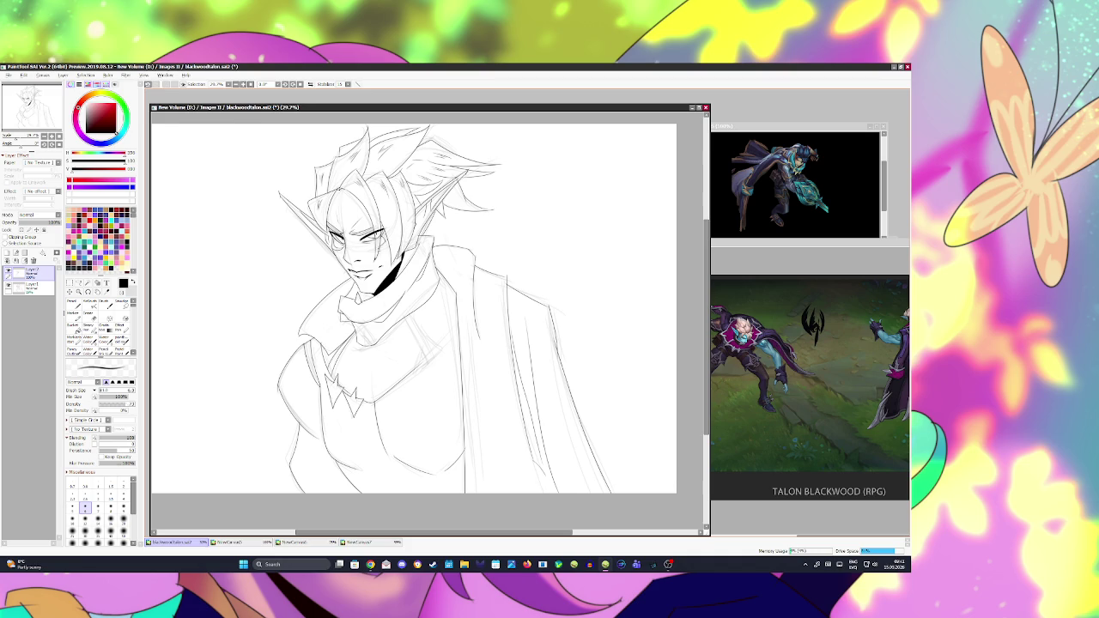
key("ctrl+z")
Step: Settle on the final version of the cheek scar strokes and save blackwoodtalon.sai2
key("ctrl+y")
key("ctrl+z")
key("ctrl+y")
key("ctrl+z")
key("ctrl+y")
key("ctrl+y")
key("ctrl+z")
key("ctrl+s")
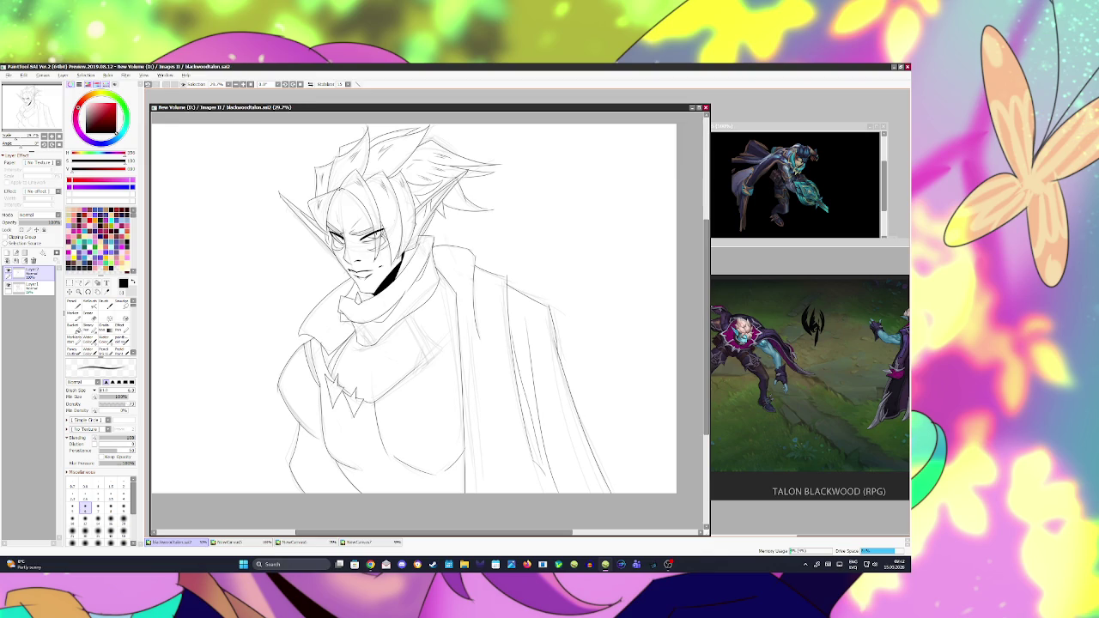
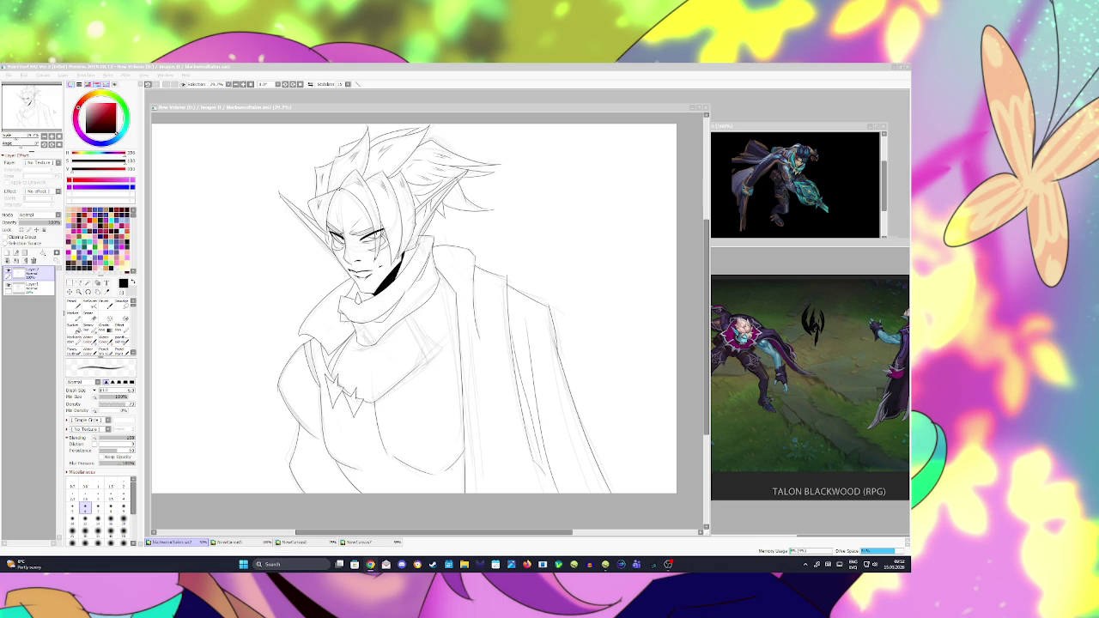
Step: Place a small touch-up mark on the lineart and save blackwoodtalon.sai2
left_click(520, 384)
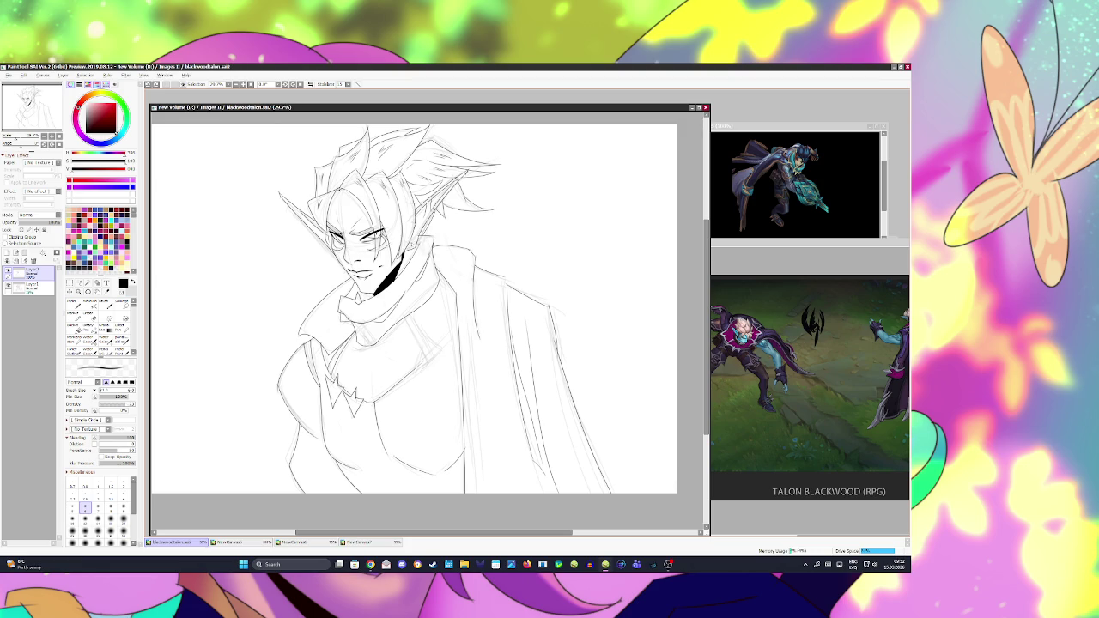
left_click(415, 248)
key("e")
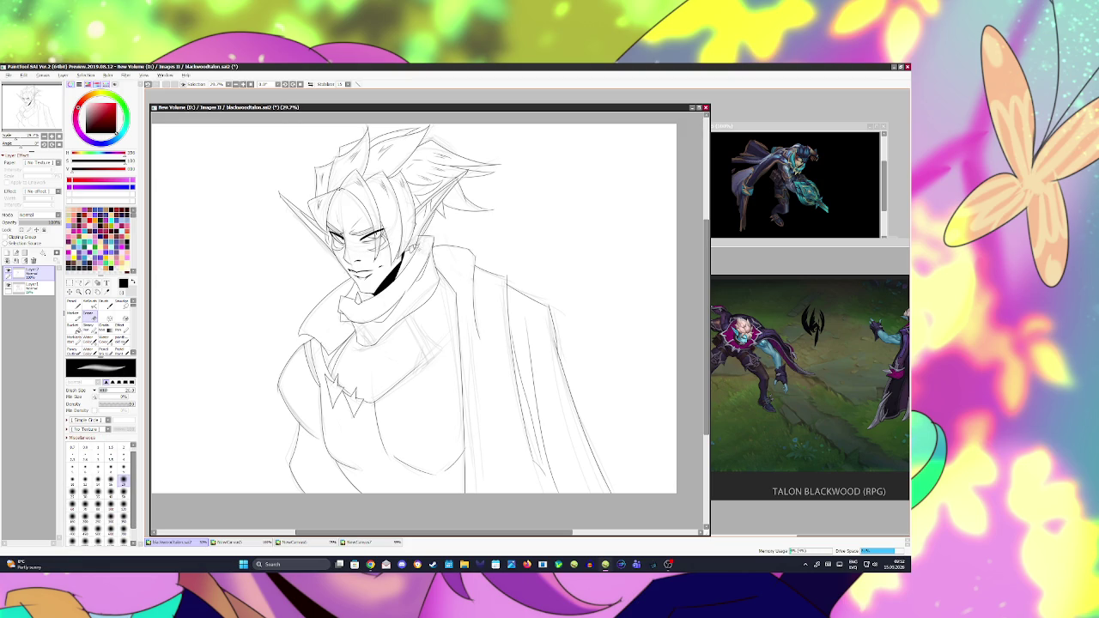
key("ctrl+s")
Step: Add a brush stroke to the hair and a tiny touch-up near the ear, saving after each
key("b")
left_click_drag(426, 134, 468, 146)
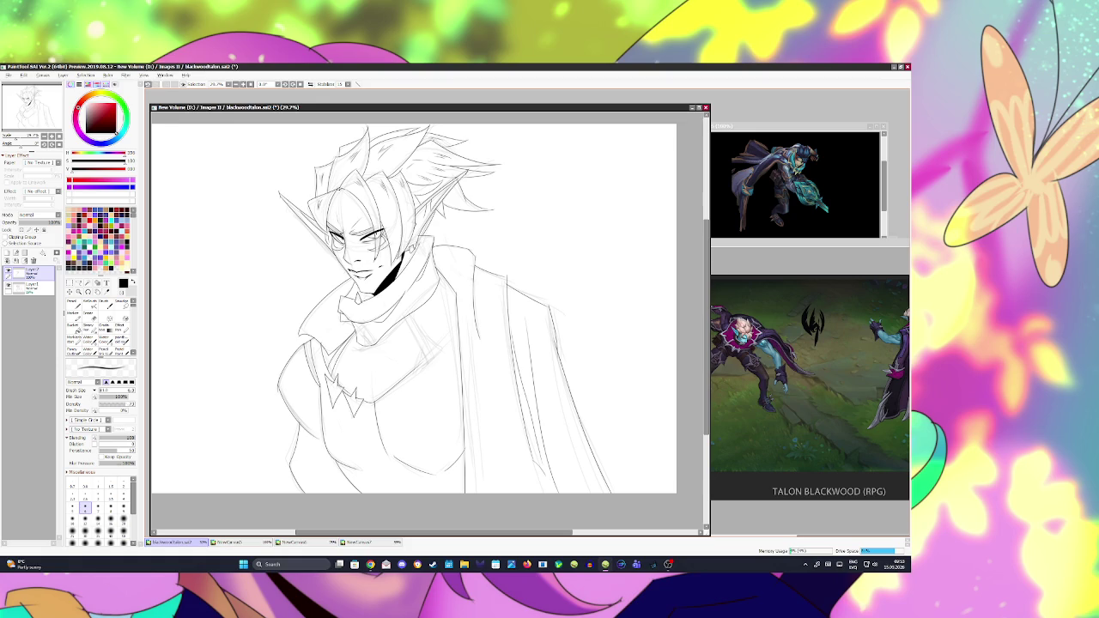
key("ctrl+s")
left_click(442, 207)
key("ctrl+s")
Step: Draw short brush strokes near the collar and save
key("e")
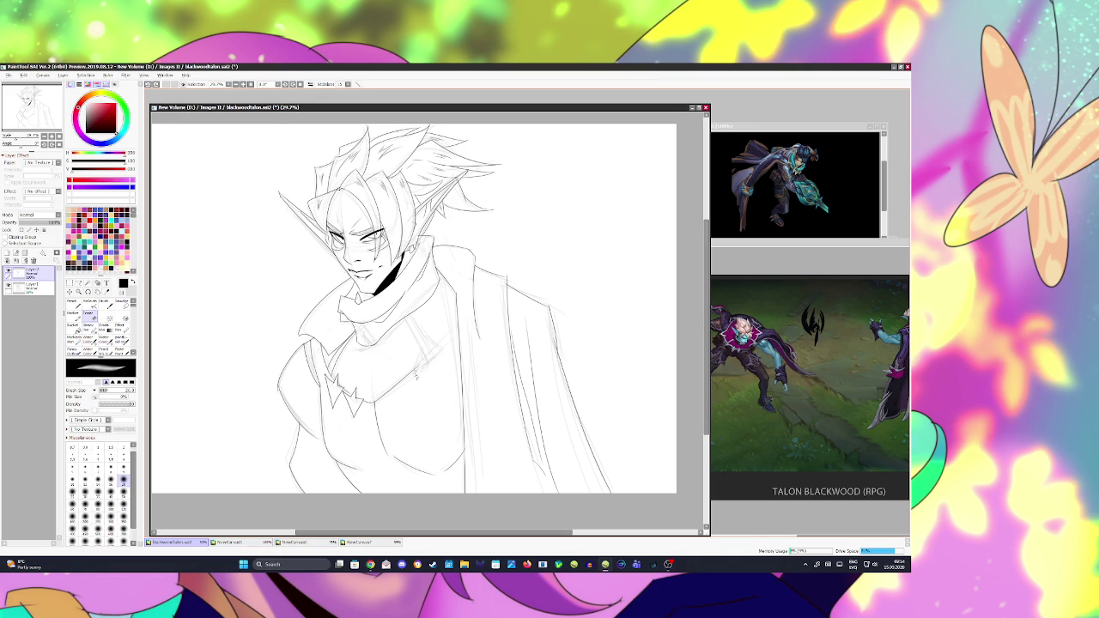
key("b")
left_click_drag(427, 351, 411, 379)
key("ctrl+s")
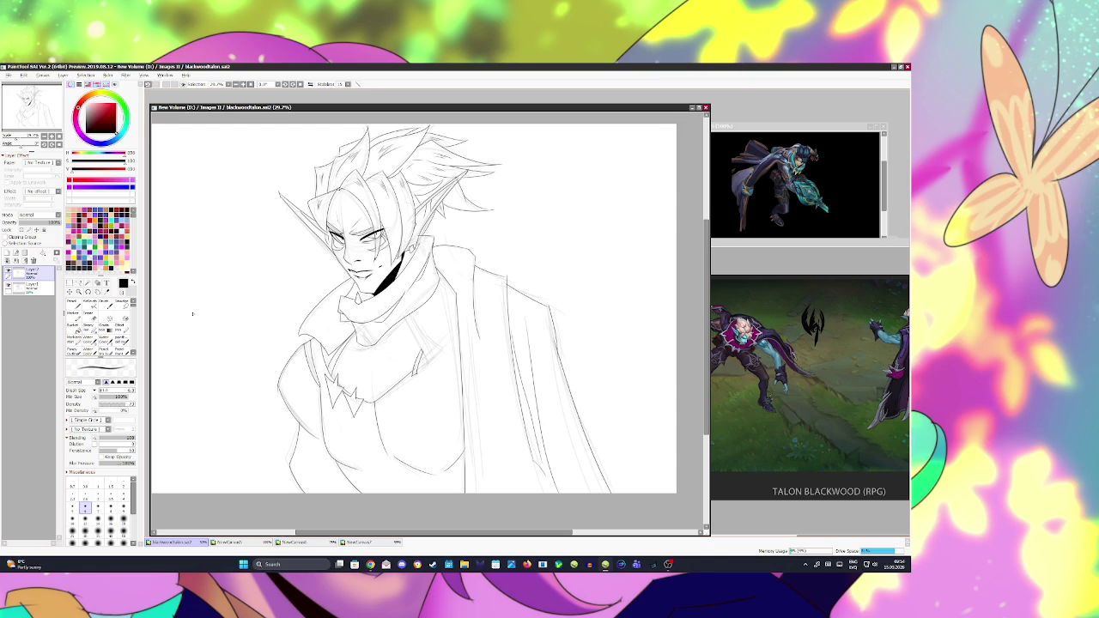
Step: Redraw a short line at the shoulder, save, and bring the NewCanvas7 reference forward
key("alt+Tab")
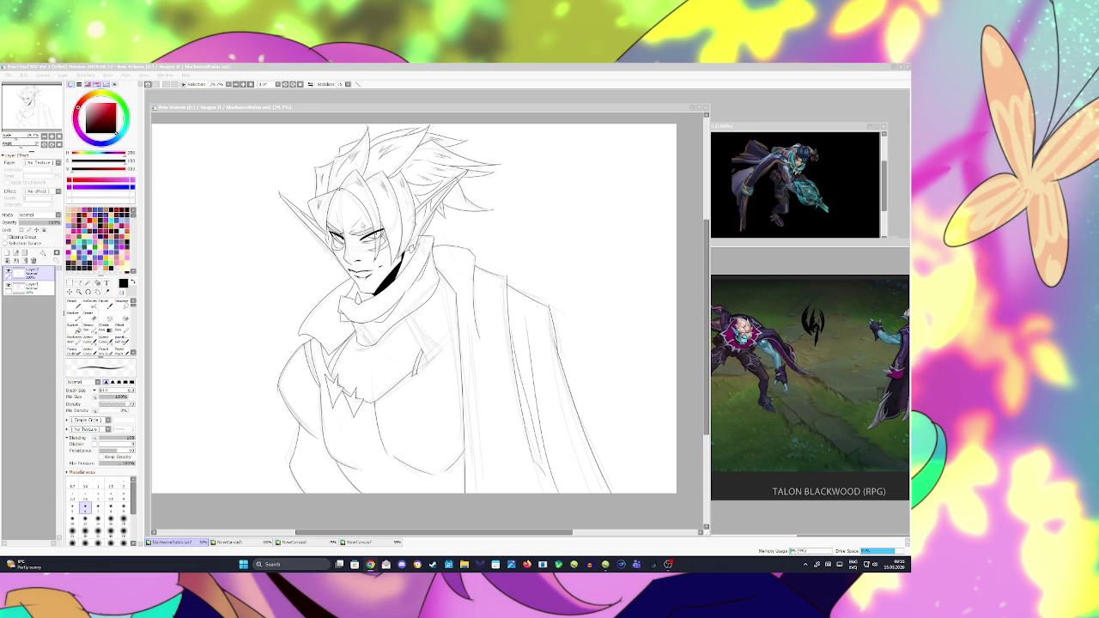
left_click(501, 235)
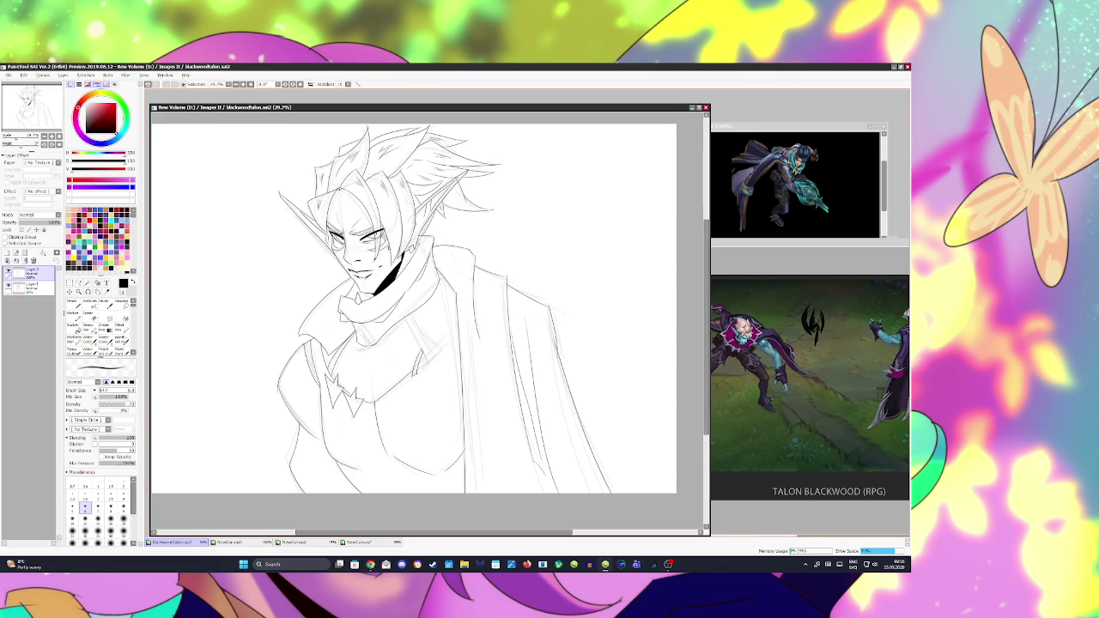
key("ctrl+z")
mouse_move(430, 325)
left_mouse_down()
mouse_move(404, 361)
mouse_move(415, 363)
left_mouse_up()
key("ctrl+z")
key("ctrl+z")
mouse_move(429, 326)
left_mouse_down()
mouse_move(409, 361)
mouse_move(421, 367)
mouse_move(415, 315)
left_mouse_up()
key("ctrl+z")
key("ctrl+z")
key("ctrl+z")
key("ctrl+s")
key("ctrl+s")
key("ctrl+shift+Tab")
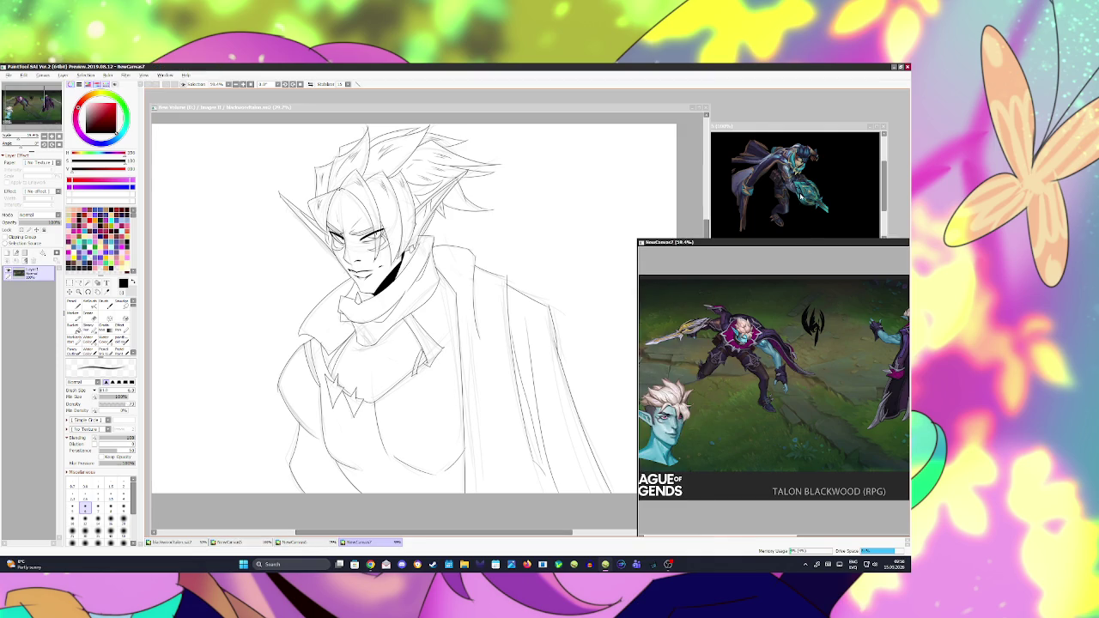
key("ctrl+Tab")
left_click(790, 342)
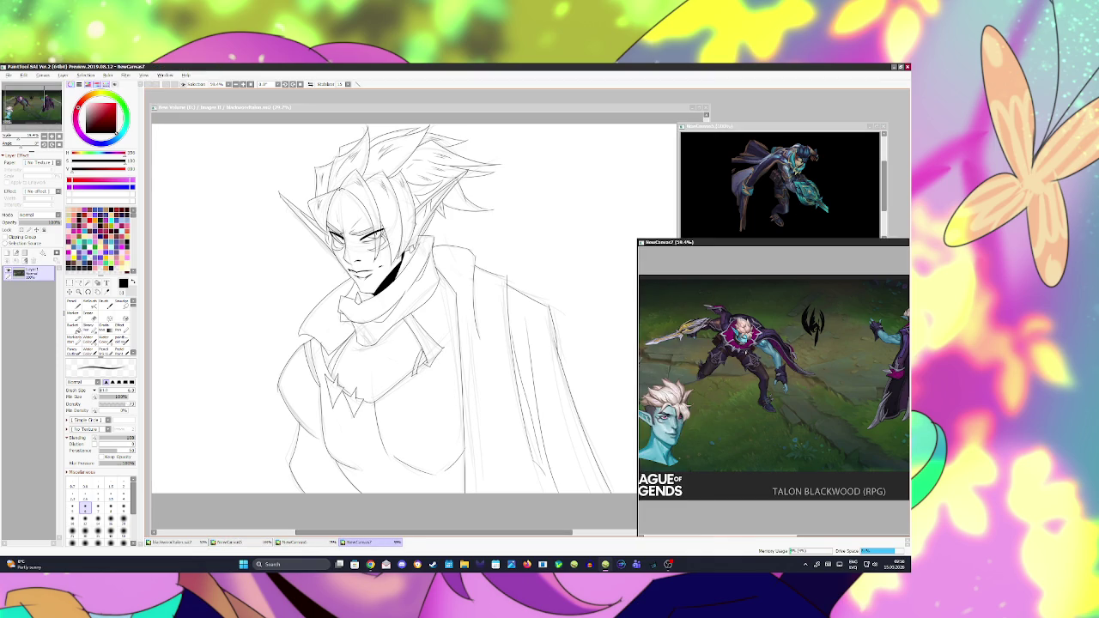
scroll(739, 336, "down", 2)
scroll(815, 327, "up", 3)
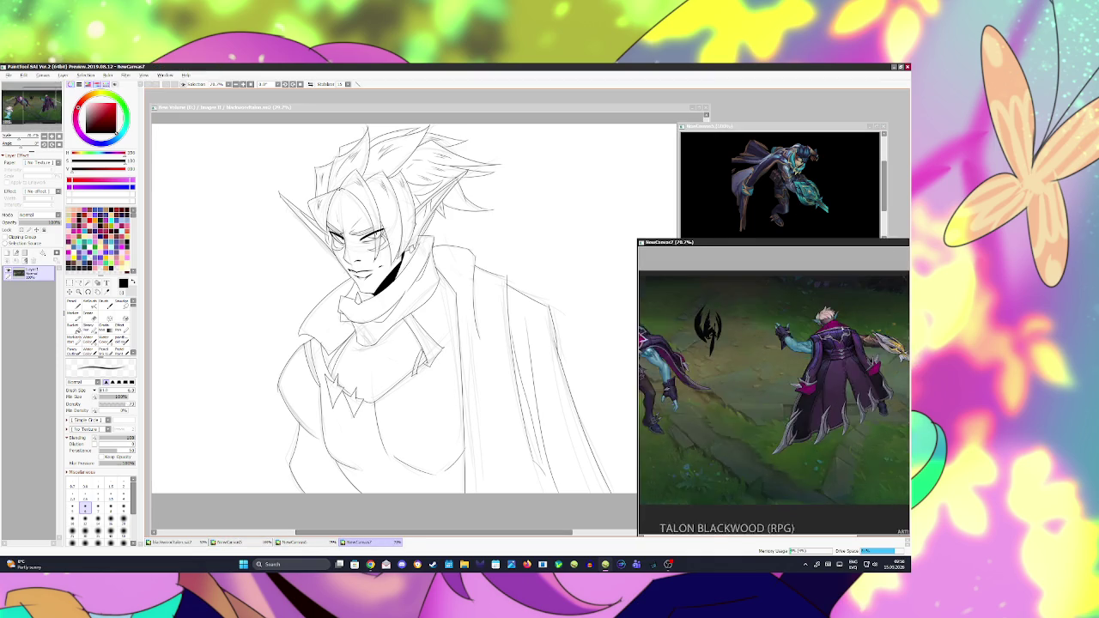
scroll(816, 327, "up", 1)
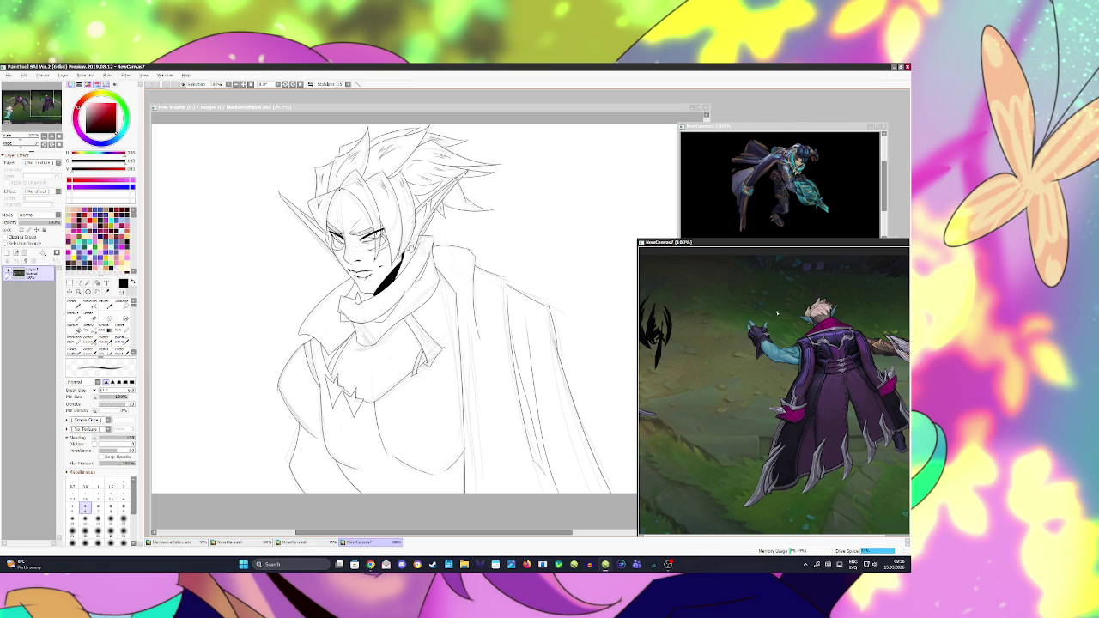
scroll(849, 309, "down", 2)
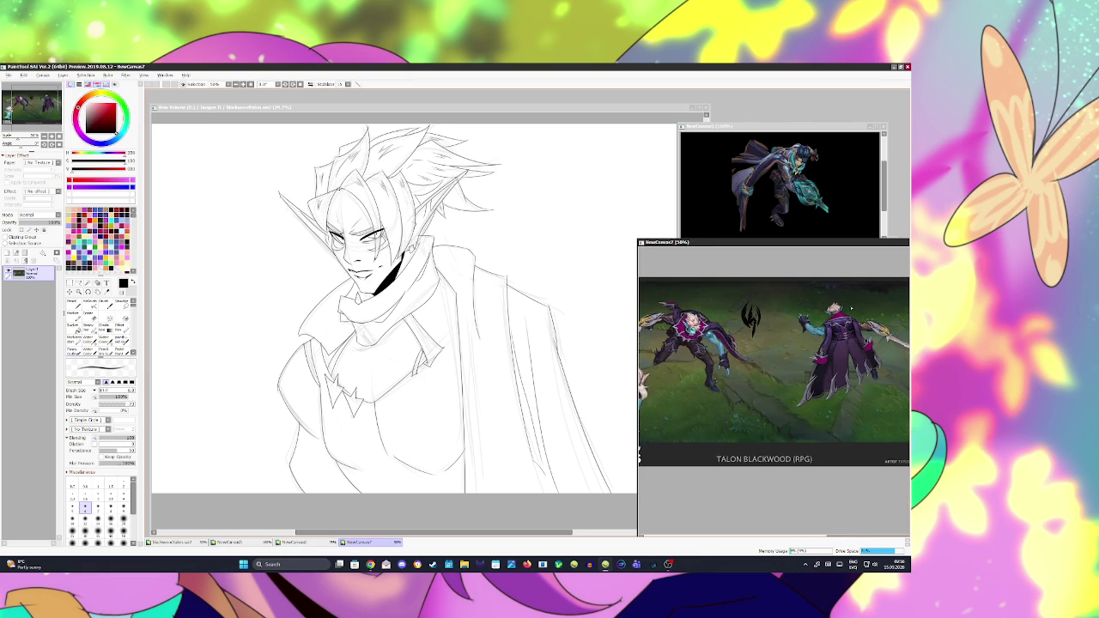
scroll(766, 316, "down", 1)
scroll(772, 386, "down", 1)
scroll(773, 386, "up", 4)
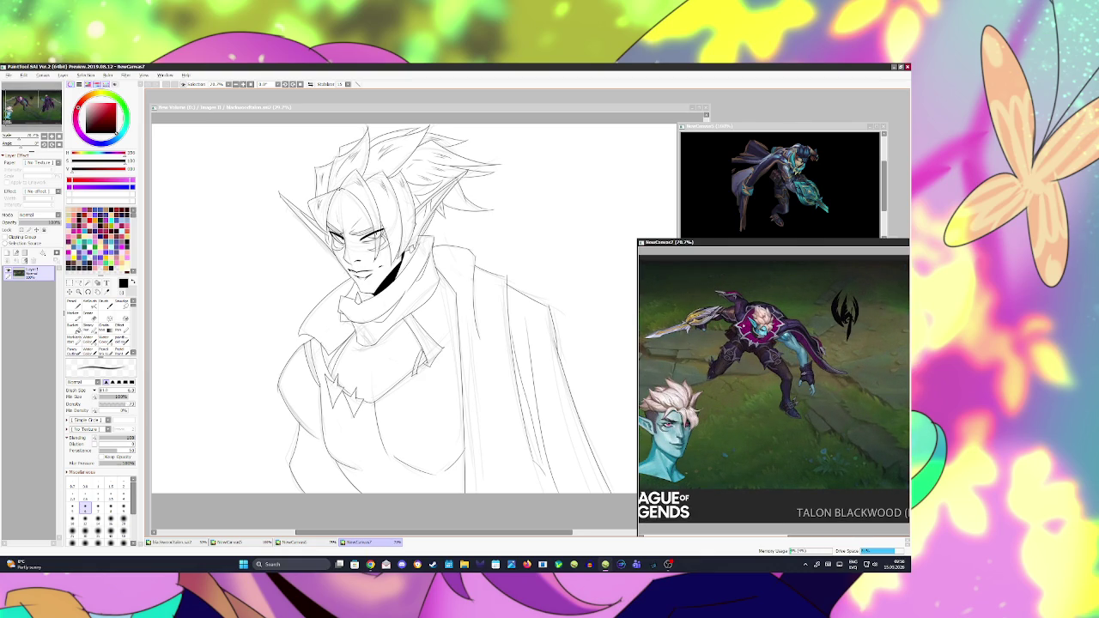
scroll(773, 386, "down", 1)
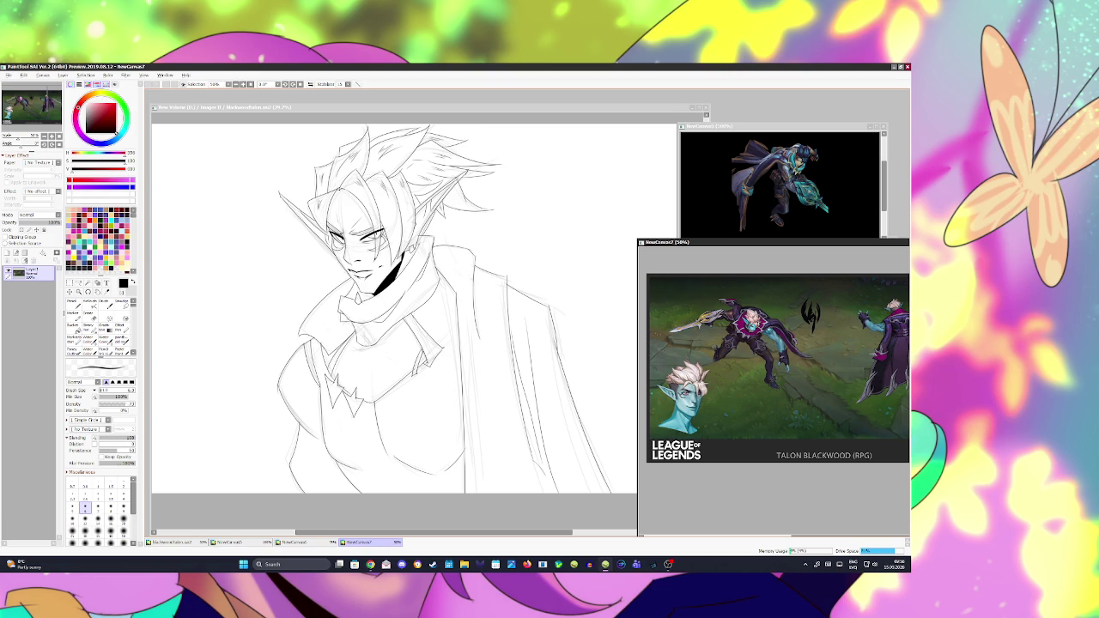
left_click(459, 328)
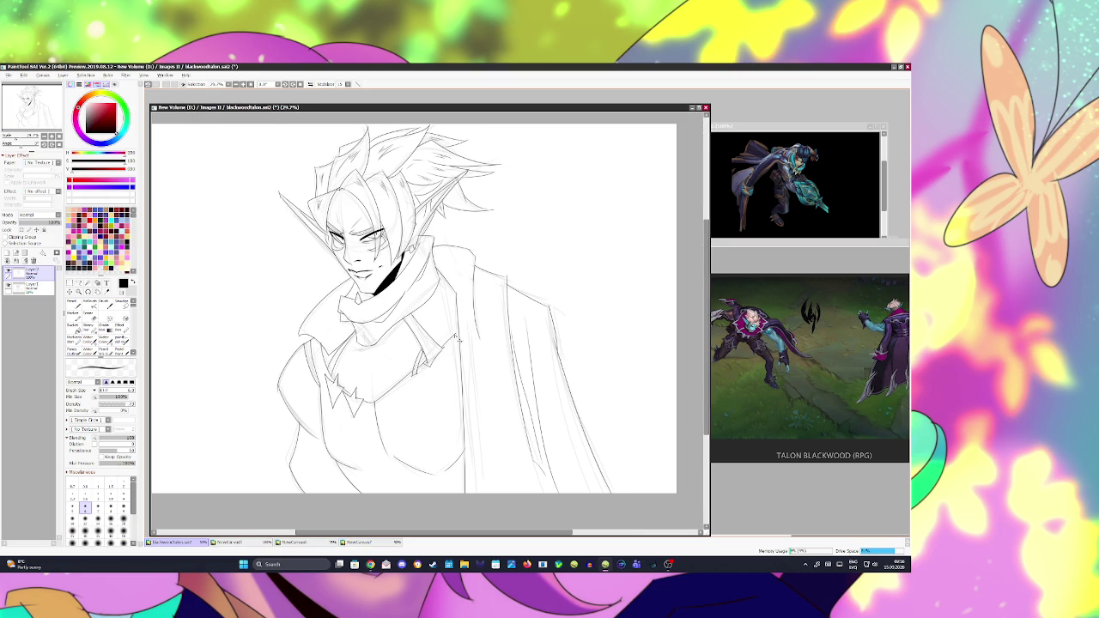
Step: Add a faint vertical line on the torso, undoing stray chest strokes, and save
key("ctrl+s")
key("e")
key("bracketright")
key("bracketright")
key("bracketright")
key("bracketright")
key("bracketright")
key("bracketright")
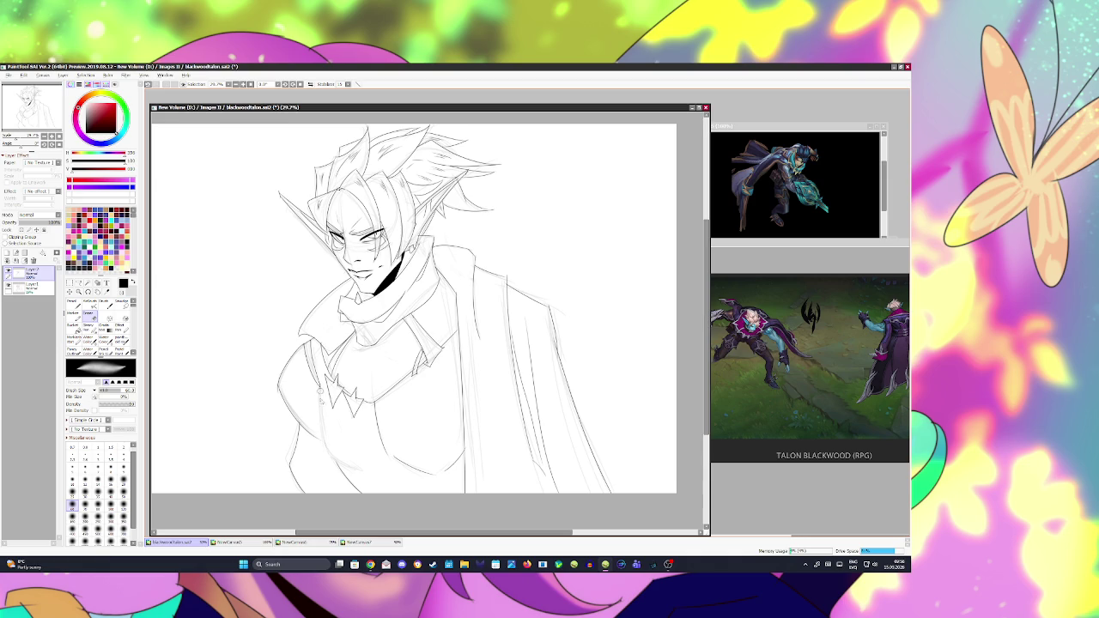
key("b")
left_click_drag(326, 378, 324, 451)
key("ctrl+z")
key("ctrl+z")
left_click_drag(322, 374, 326, 452)
key("ctrl+z")
mouse_move(324, 378)
left_mouse_down()
mouse_move(334, 459)
mouse_move(371, 477)
mouse_move(441, 470)
left_mouse_up()
key("ctrl+z")
key("ctrl+z")
key("ctrl+s")
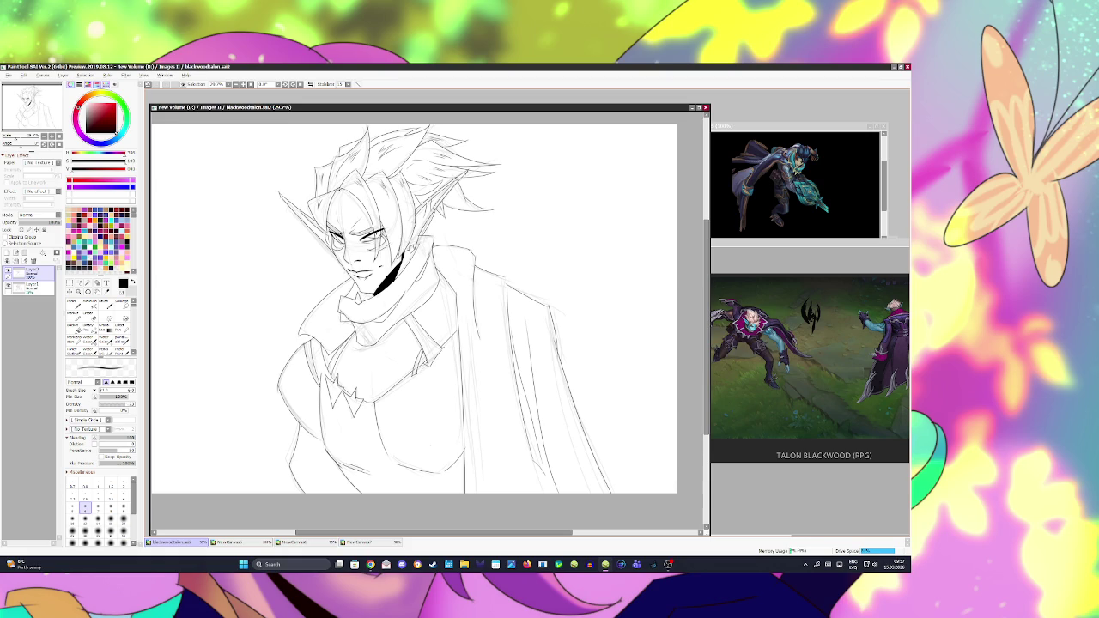
Step: Add a short pen line along the cape's right side, then bring NewCanvas7 forward
key("e")
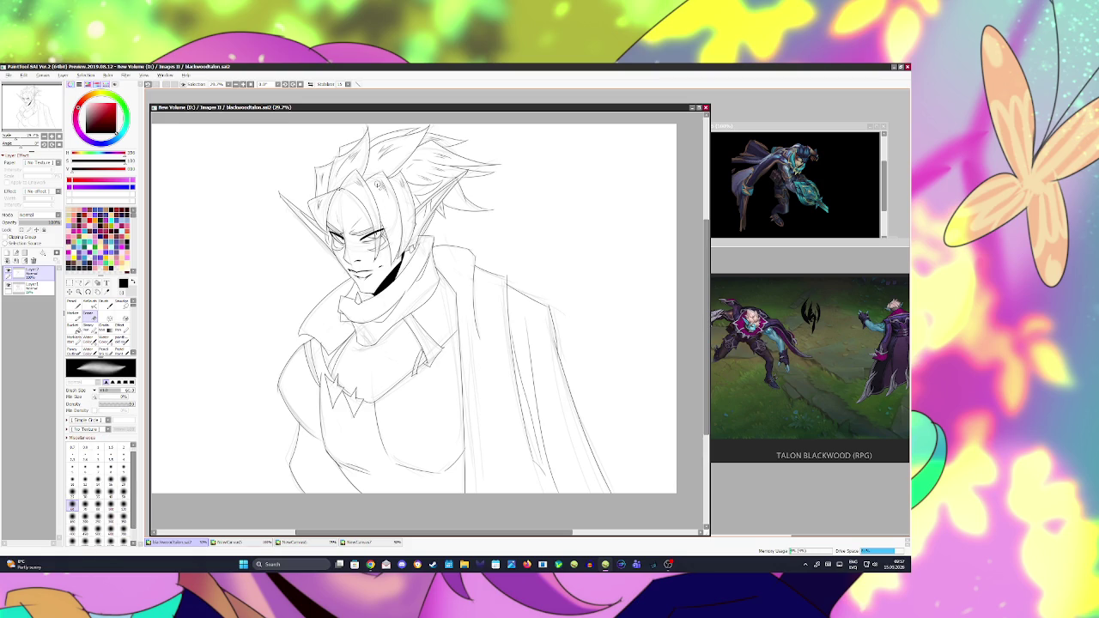
key("n")
key("e")
left_click_drag(558, 351, 556, 365)
key("n")
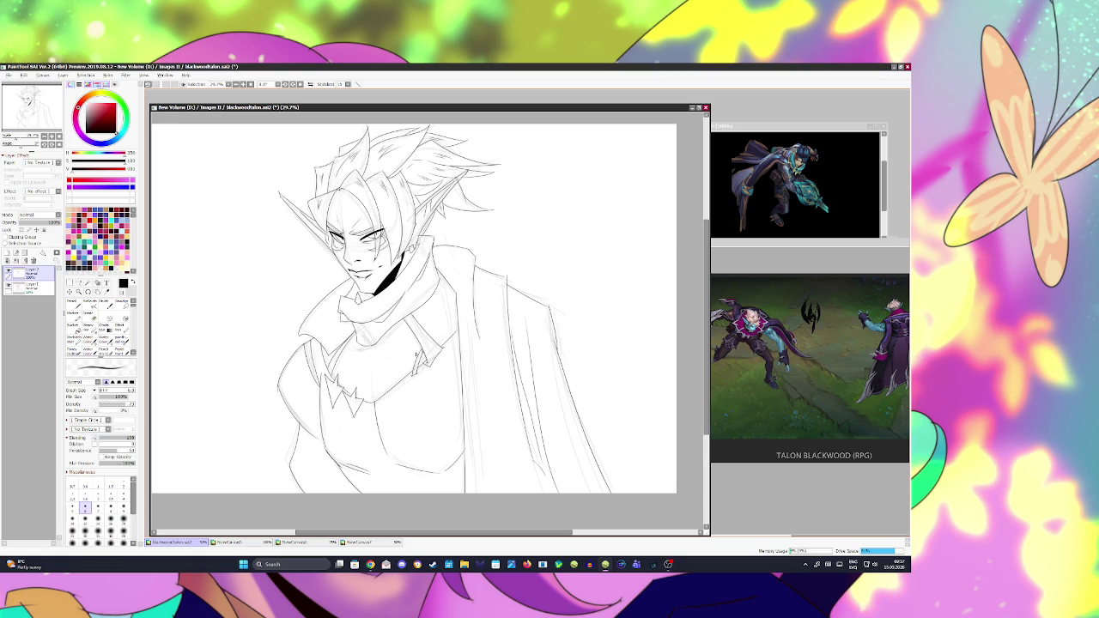
left_click(773, 361)
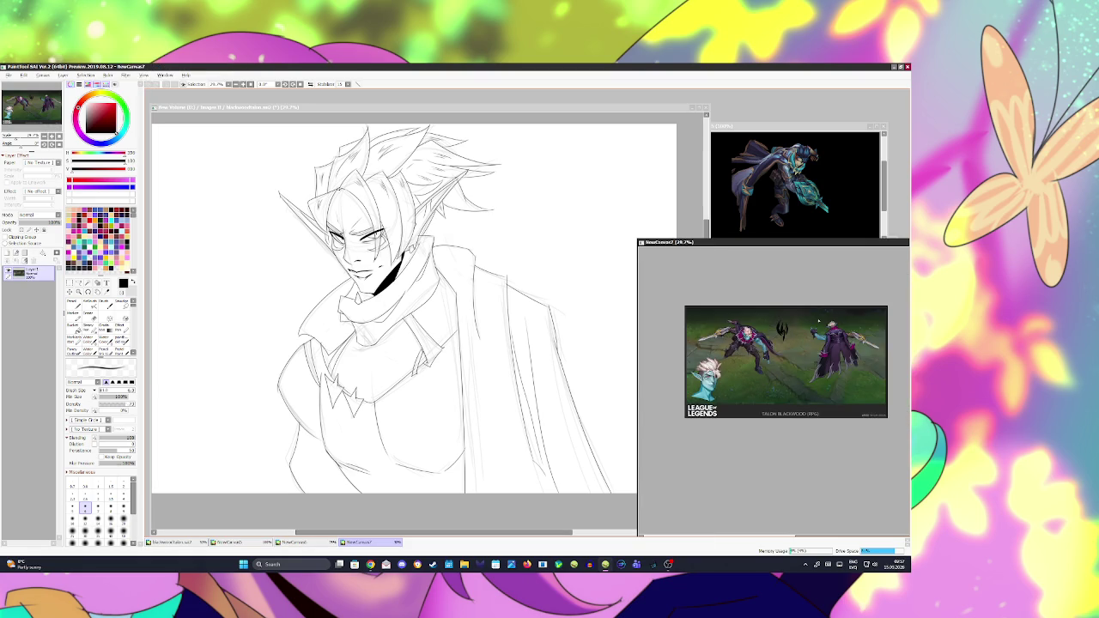
Step: Return from another window to the blackwoodtalon.sai2 sketch canvas in front
scroll(773, 395, "up", 3)
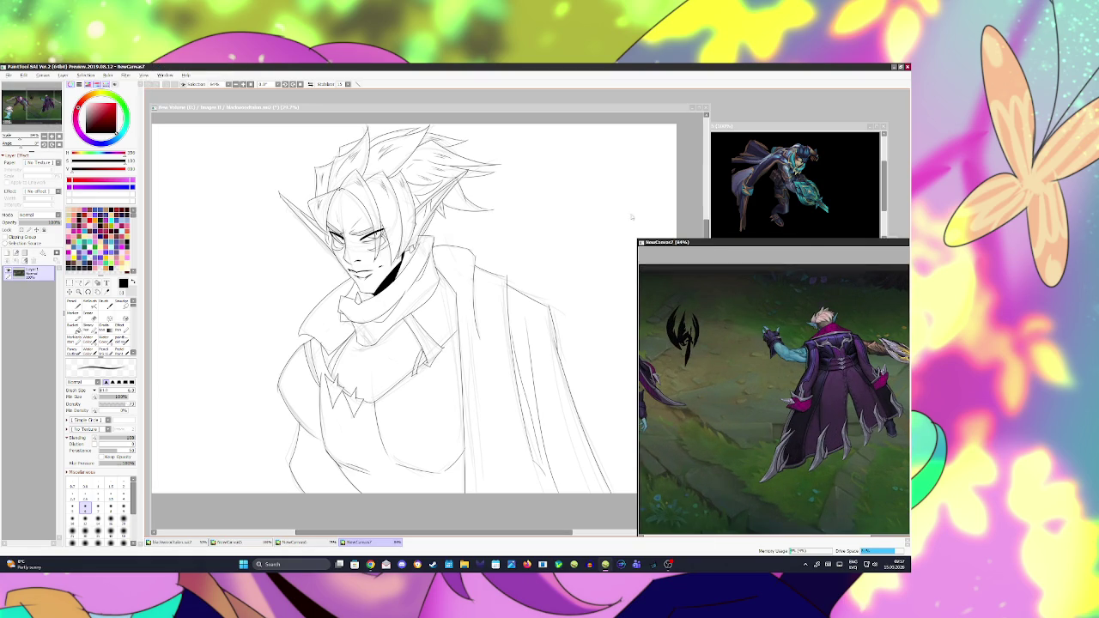
key("alt+Tab")
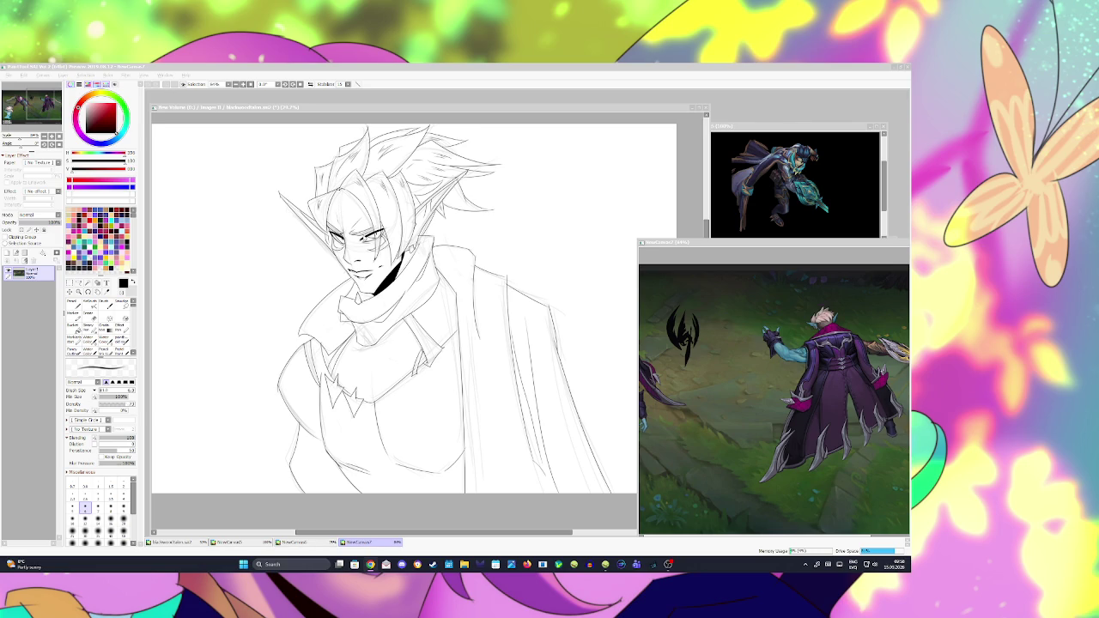
left_click(349, 255)
scroll(348, 255, "up", 4)
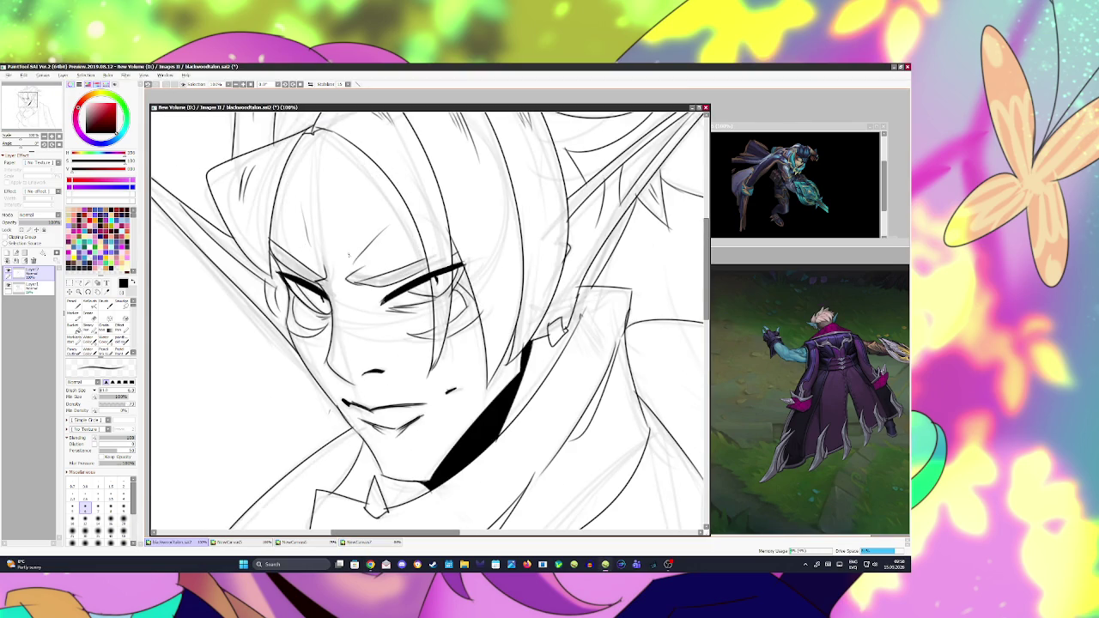
Step: Darken the hair line above the eye with the inking brush and save
key("e")
key("b")
left_click_drag(268, 239, 296, 259)
key("e")
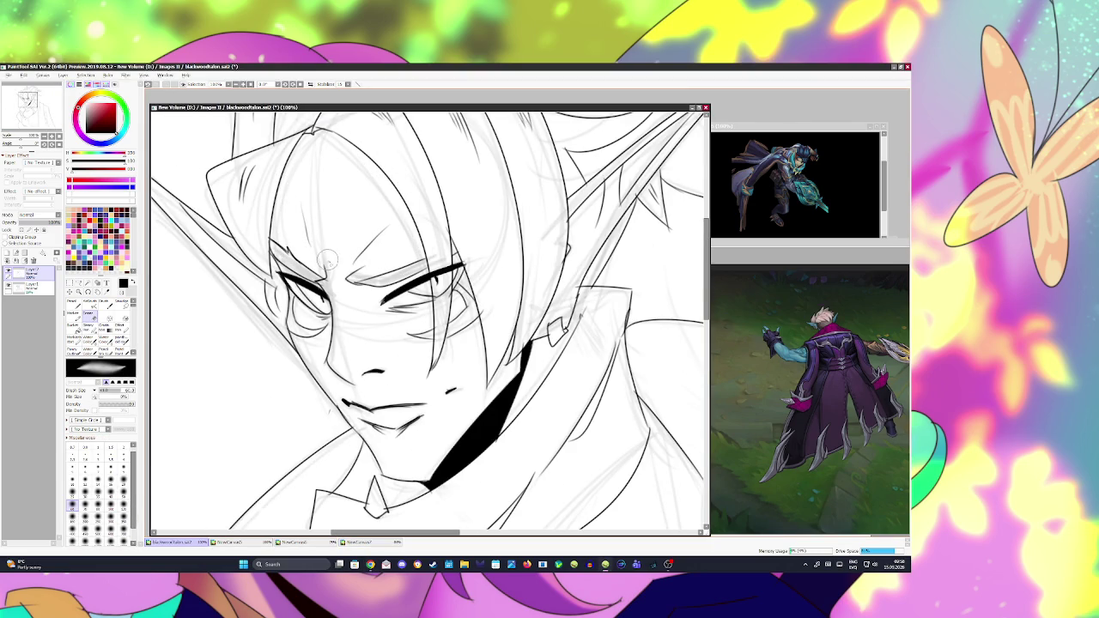
key("ctrl+s")
Step: Erase stray lines at the right brow, save, and draw the nose-bridge line
mouse_move(407, 258)
left_mouse_down()
mouse_move(377, 275)
mouse_move(418, 262)
left_mouse_up()
key("b")
key("ctrl+s")
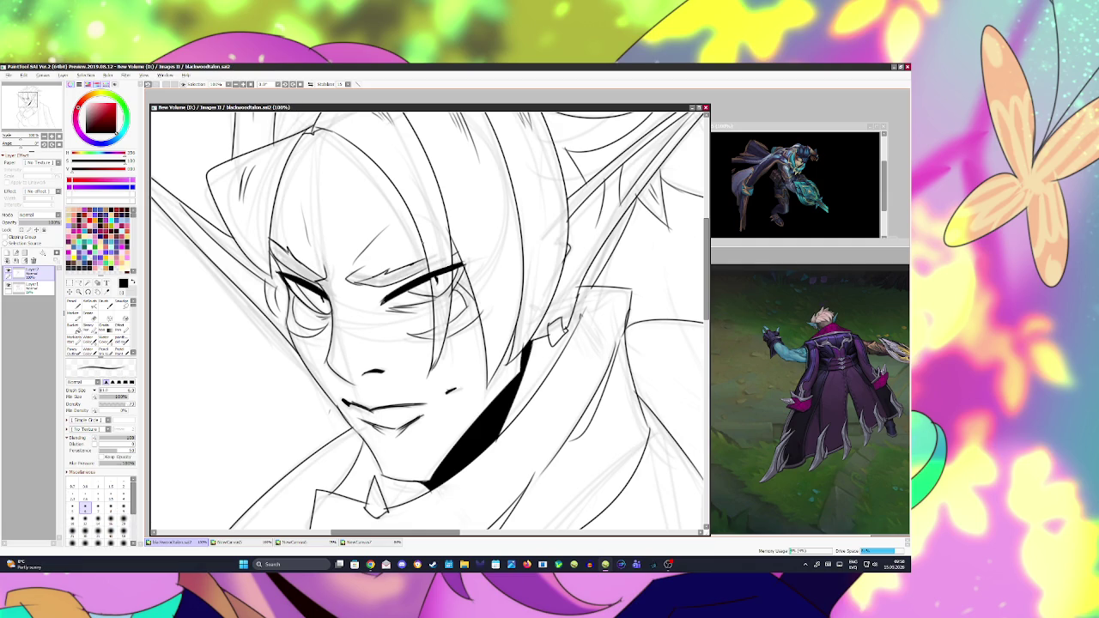
left_click_drag(335, 362, 342, 371)
left_click_drag(348, 335, 344, 289)
scroll(363, 255, "down", 6)
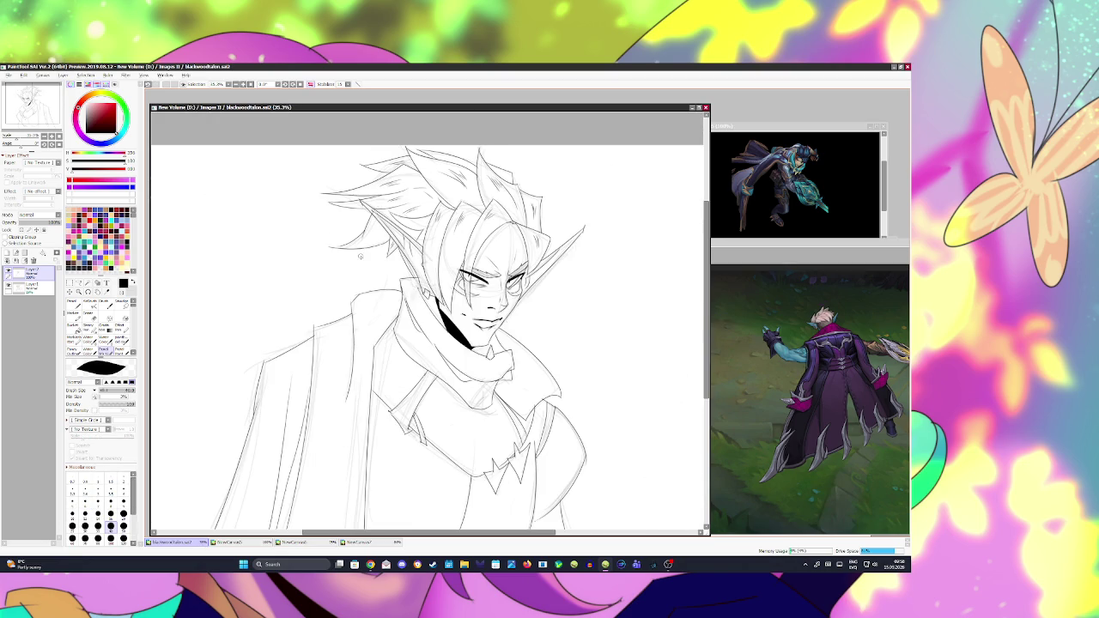
Step: Zoom out and flip the view horizontally back to normal to check the whole bust
scroll(364, 255, "down", 1)
key("h")
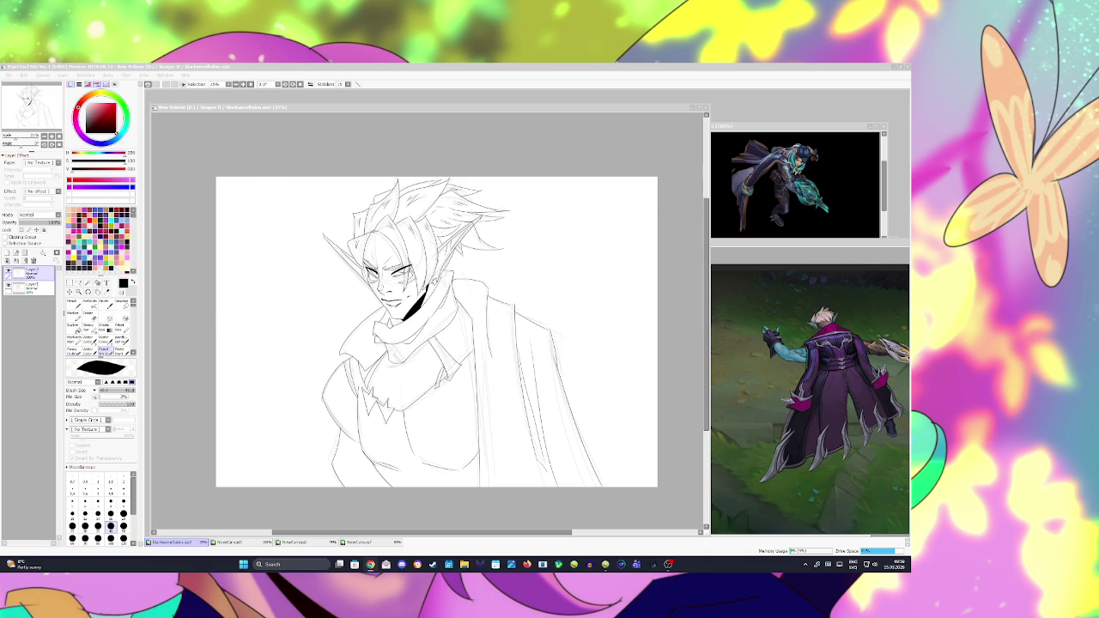
Step: Paste the League screenshot as a new reference canvas, inspect it, and return to the sketch
key("ctrl+shift+v")
scroll(772, 334, "up", 4)
scroll(773, 334, "up", 2)
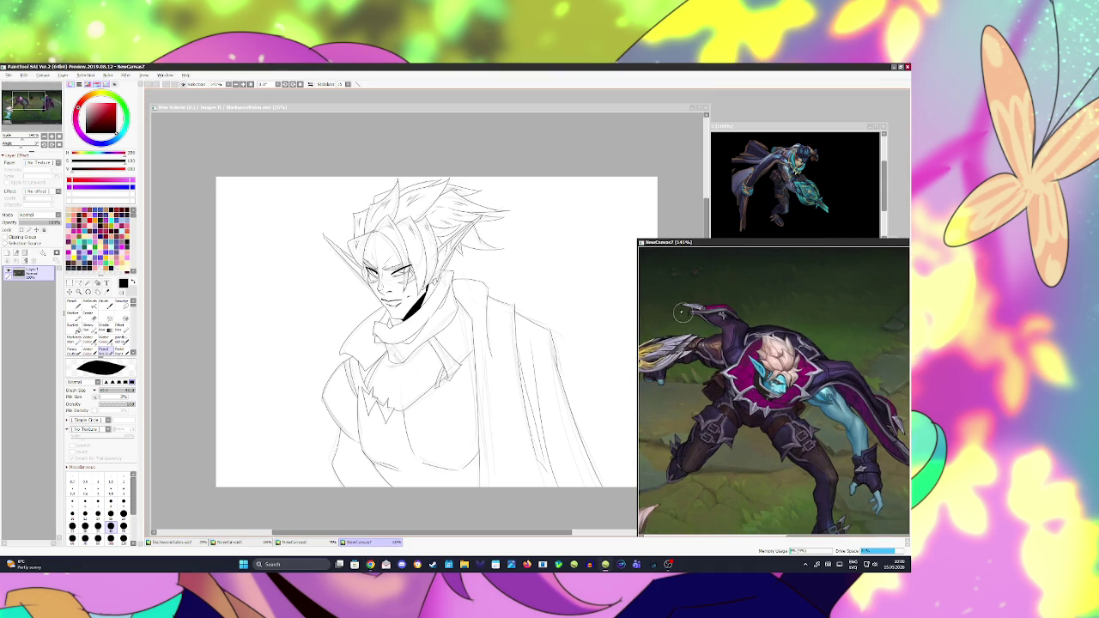
scroll(692, 355, "down", 1)
scroll(691, 355, "down", 1)
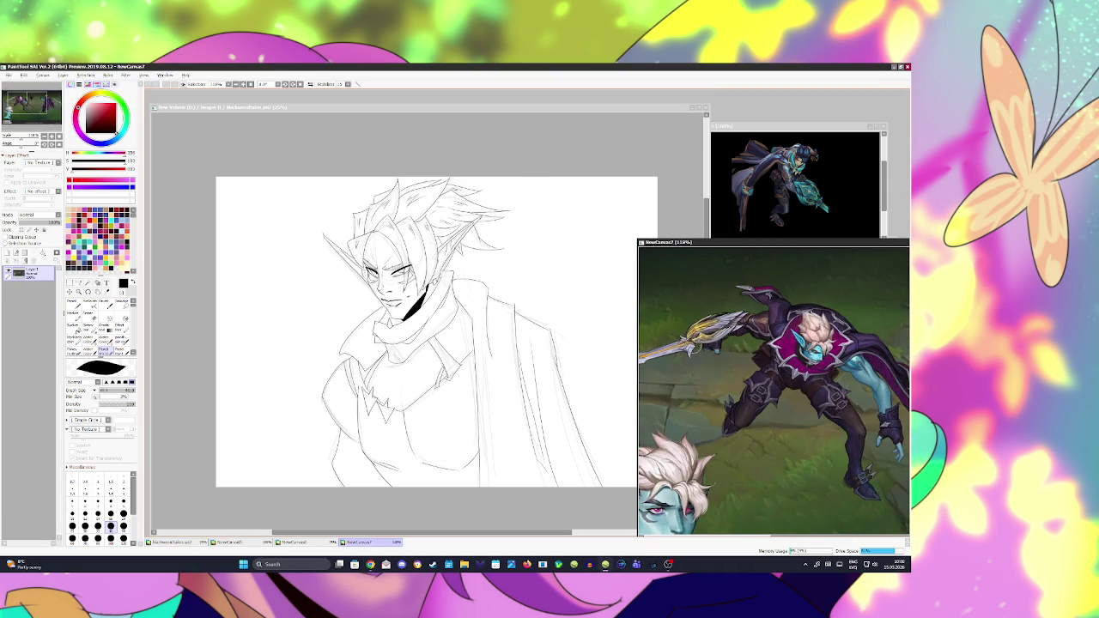
left_click(605, 140)
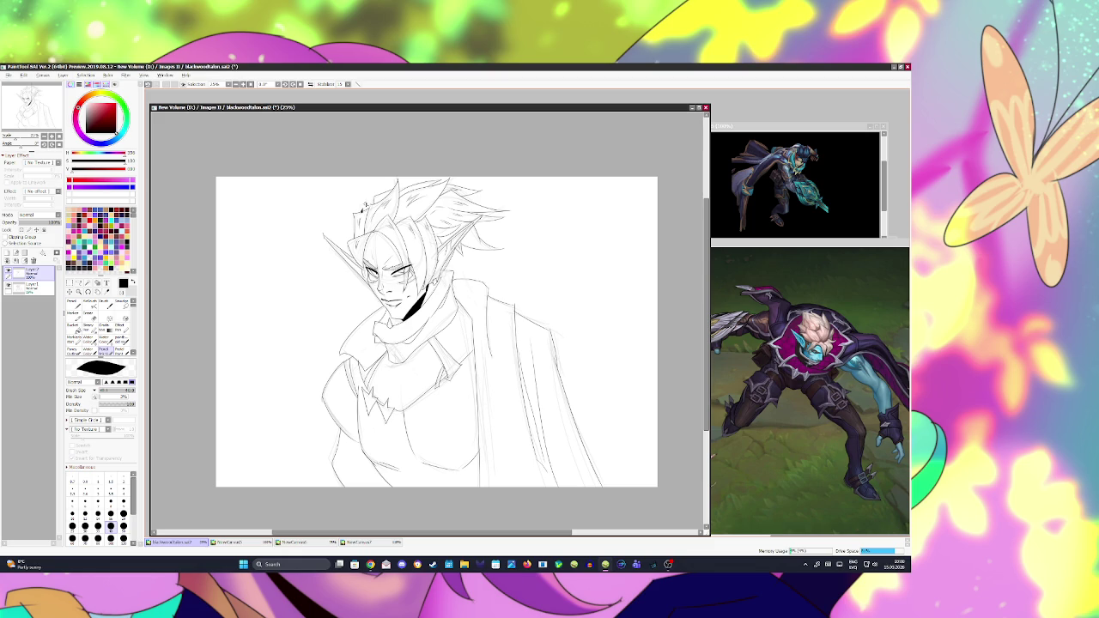
Step: Try thin strands at the top of the hair, undoing them, then save and mirror the view
key("b")
mouse_move(371, 190)
left_mouse_down()
mouse_move(361, 212)
mouse_move(389, 191)
left_mouse_up()
key("ctrl+z")
key("ctrl+z")
key("ctrl+y")
key("ctrl+z")
mouse_move(400, 182)
left_mouse_down()
mouse_move(424, 188)
mouse_move(414, 187)
left_mouse_up()
key("ctrl+z")
key("ctrl+z")
key("ctrl+z")
key("ctrl+s")
key("h")
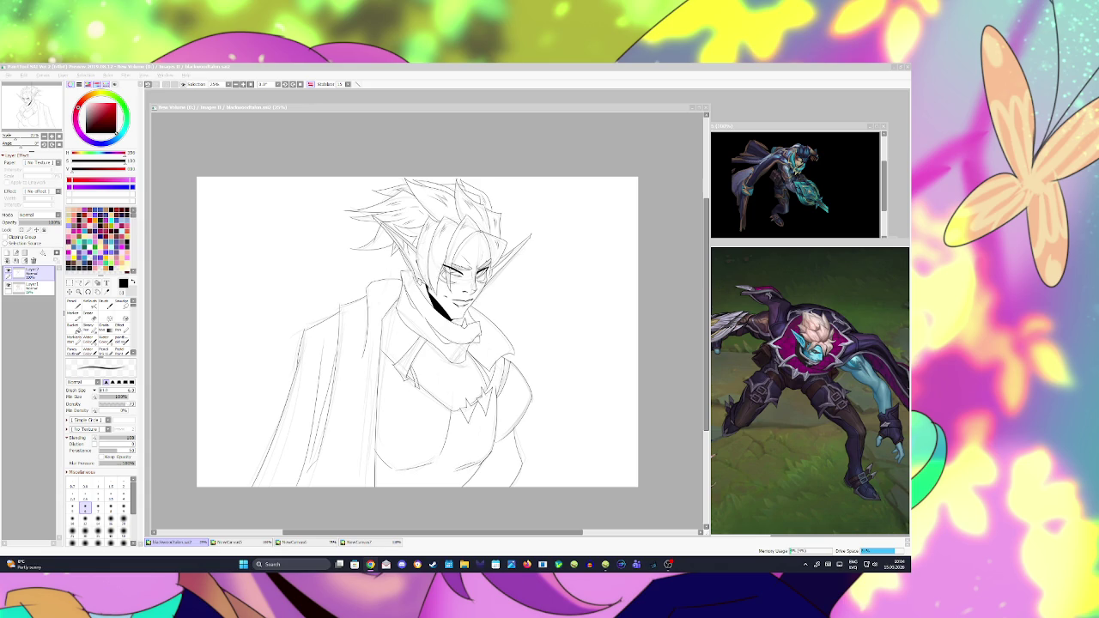
left_click(536, 234)
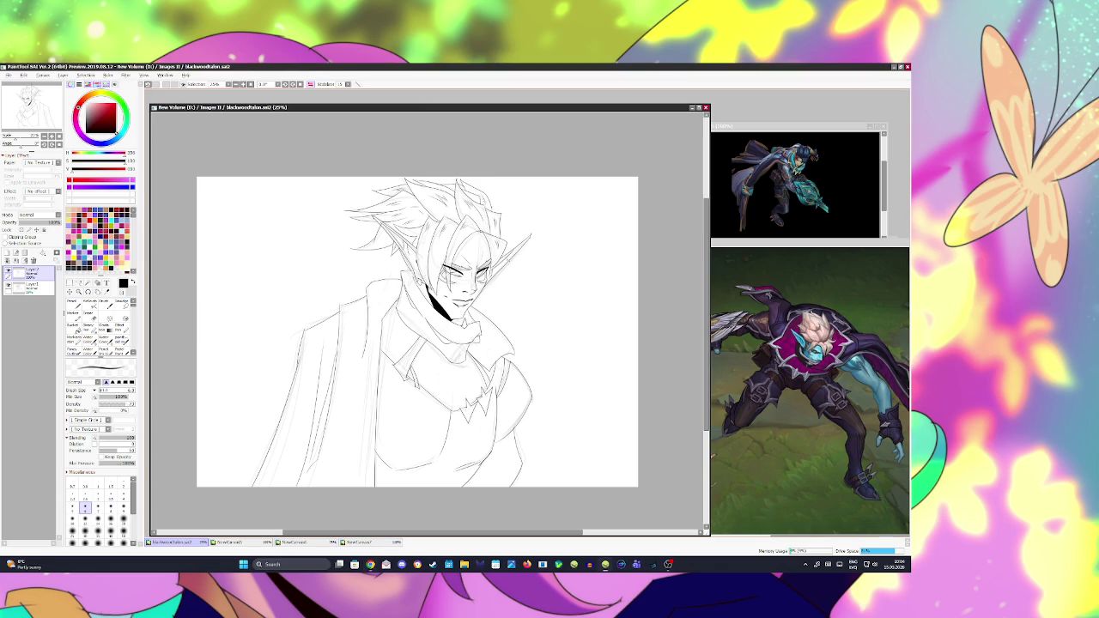
Step: Mirror the view, try selecting the empty background, then clear the selection
key("h")
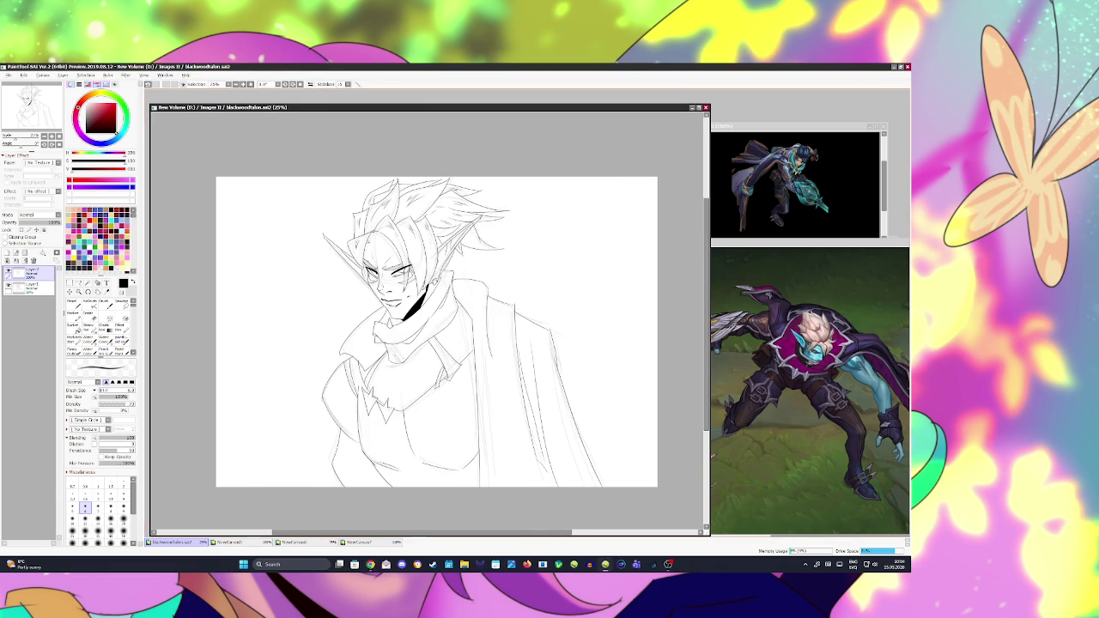
left_click(91, 284)
left_click(258, 258)
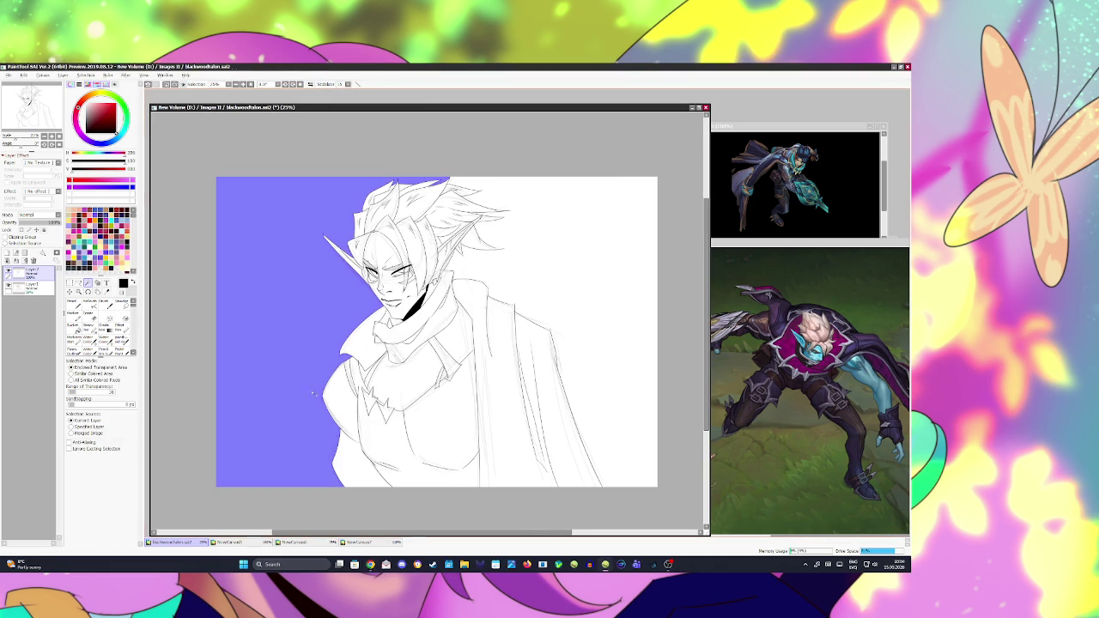
left_click(515, 261)
key("ctrl+d")
scroll(468, 224, "up", 2)
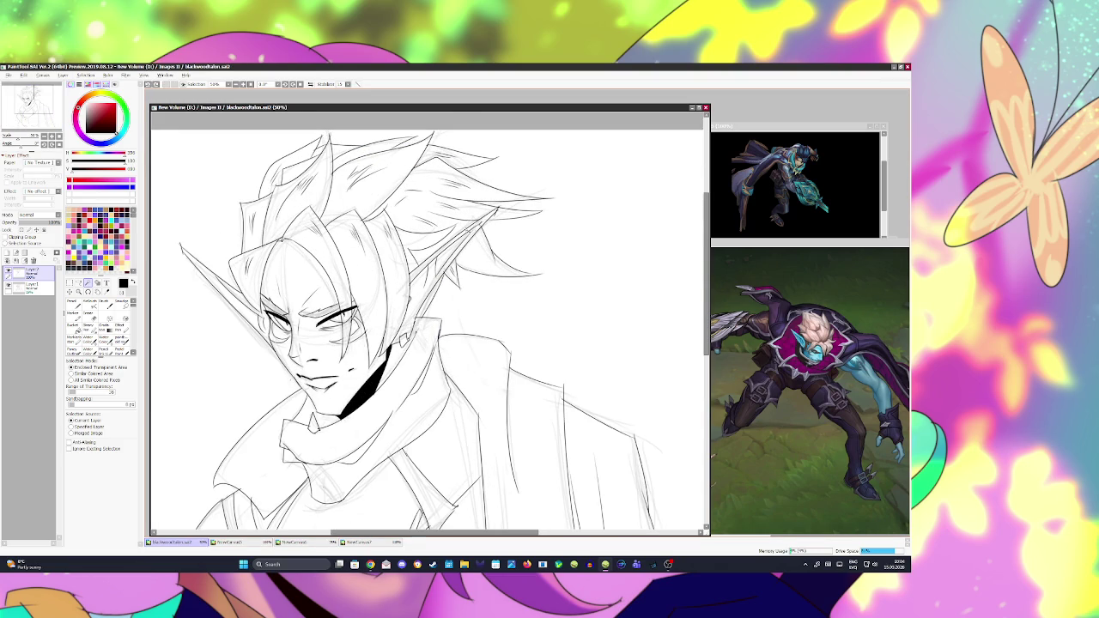
Step: Magic-wand the background, invert it, fill a new underlying layer light grey, and save
key("n")
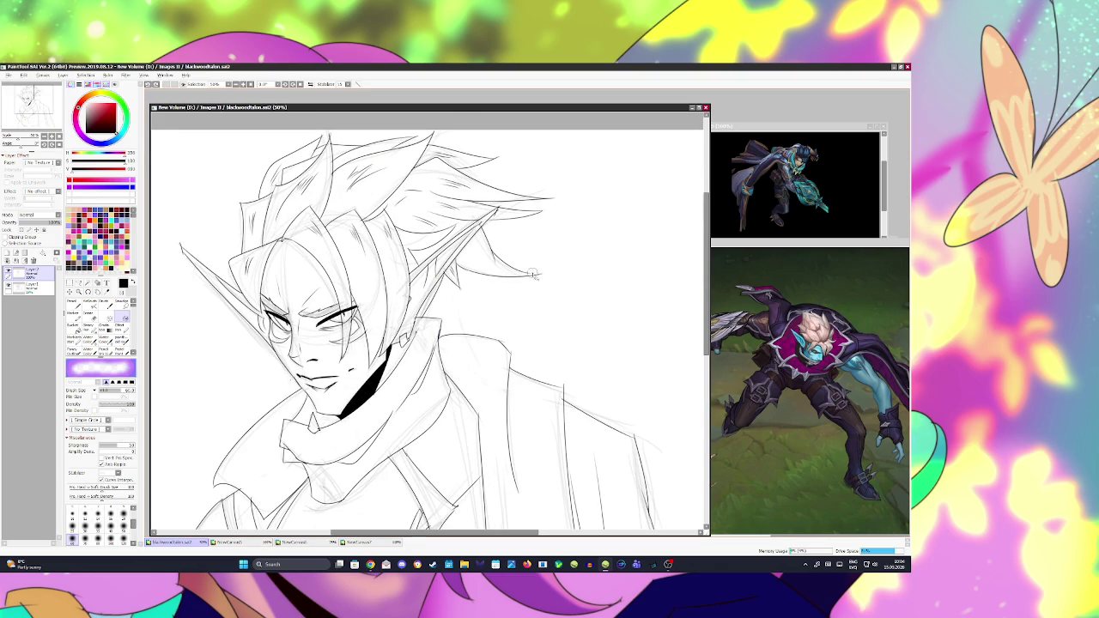
key("w")
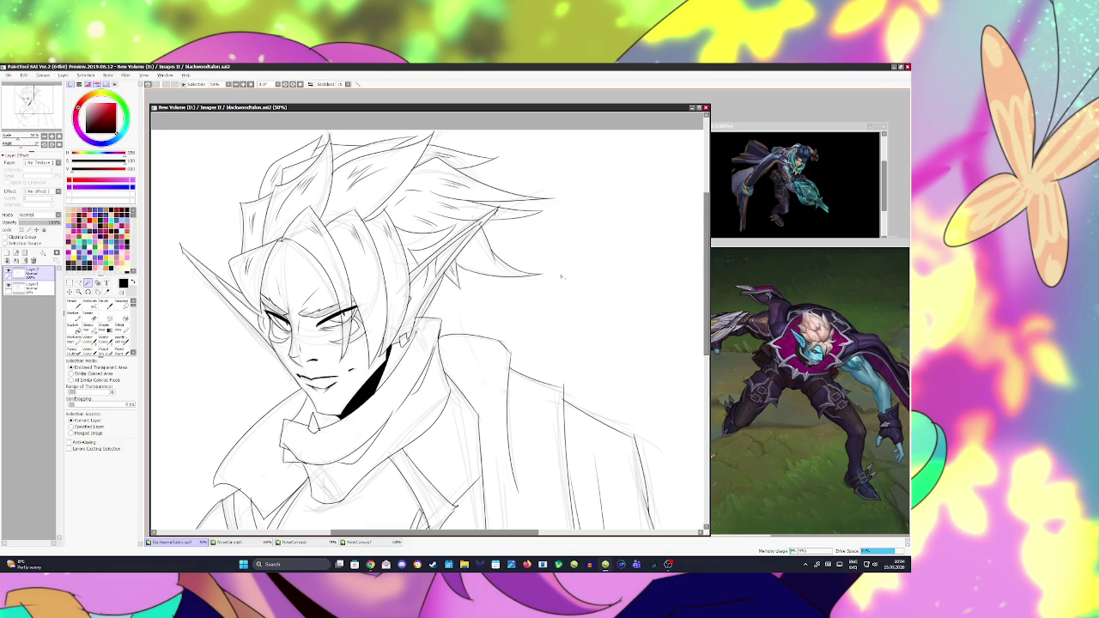
left_click(582, 284)
left_click(387, 146, "shift")
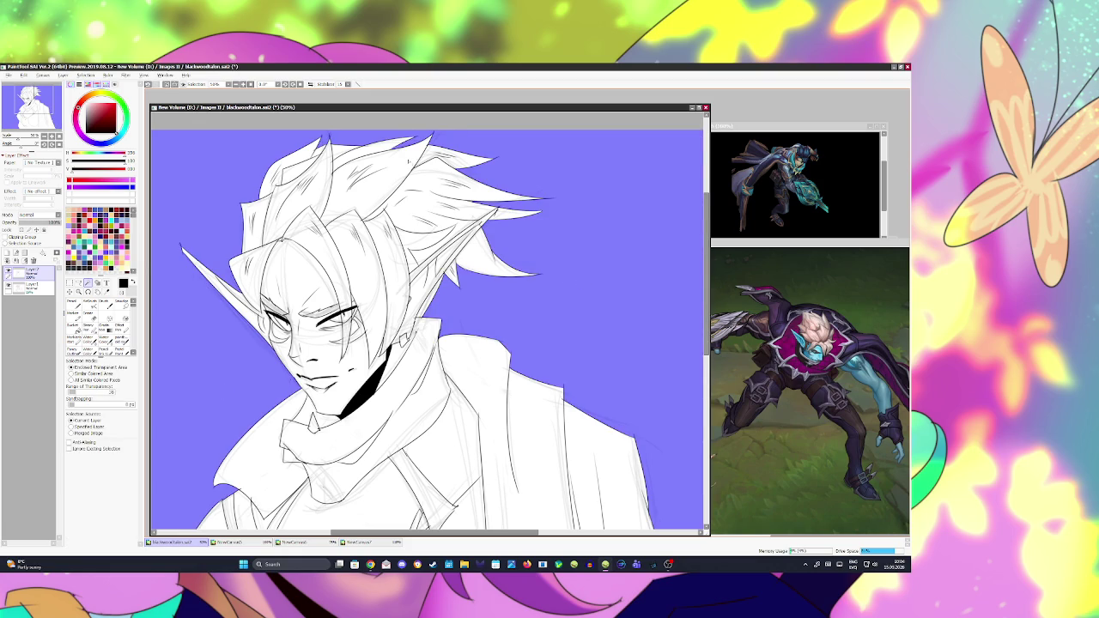
scroll(408, 161, "down", 2)
scroll(409, 161, "down", 3)
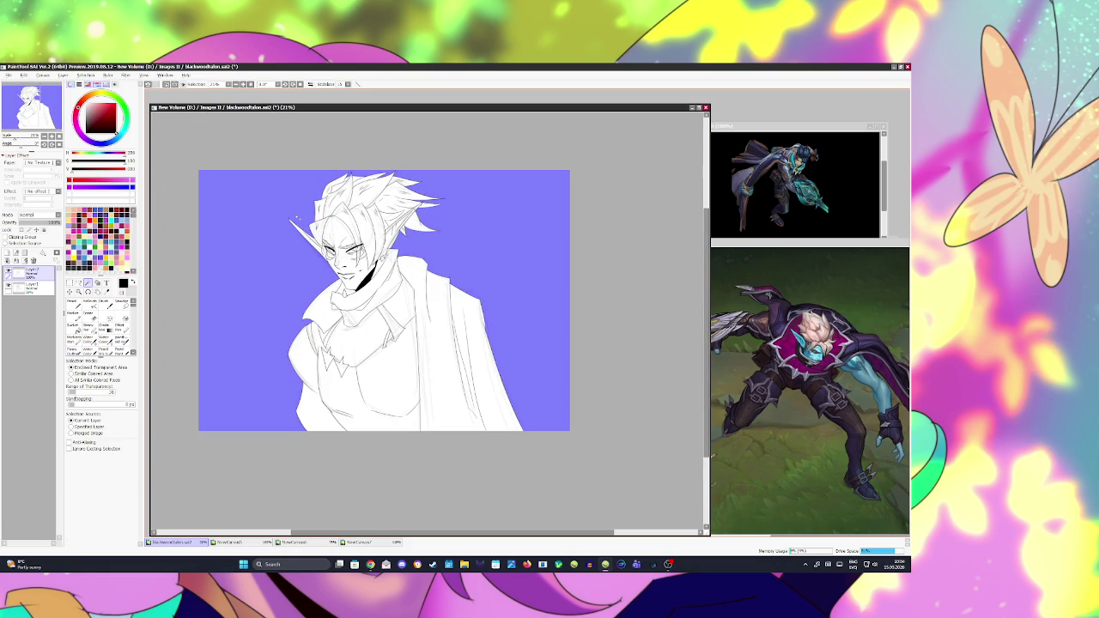
key("ctrl+i")
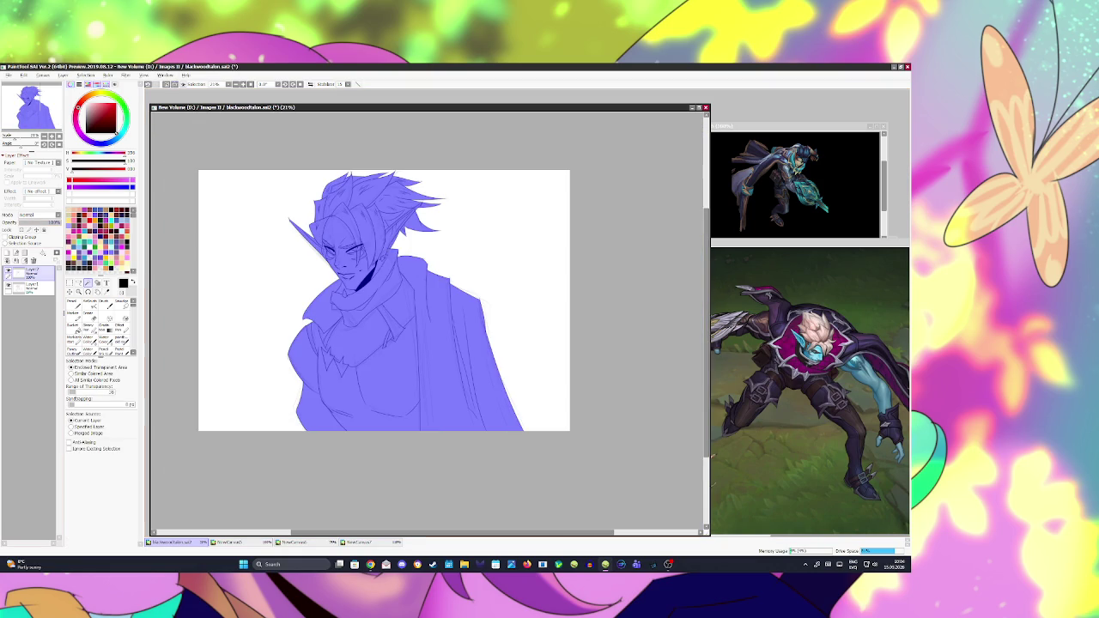
key("ctrl+shift+n")
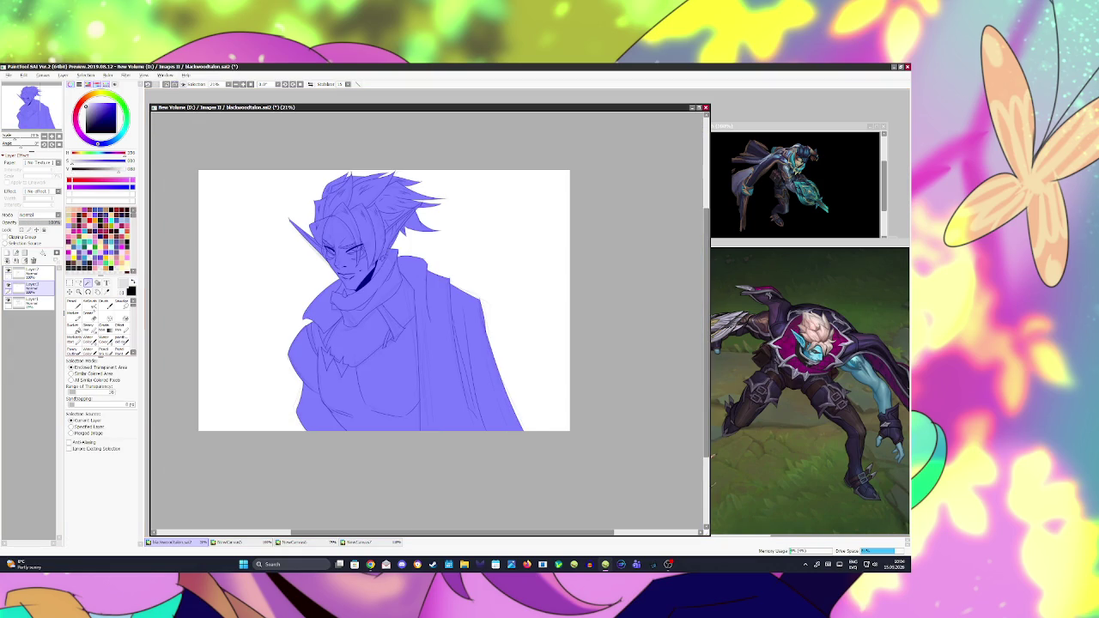
key("ctrl+u")
key("ctrl+d")
key("ctrl+s")
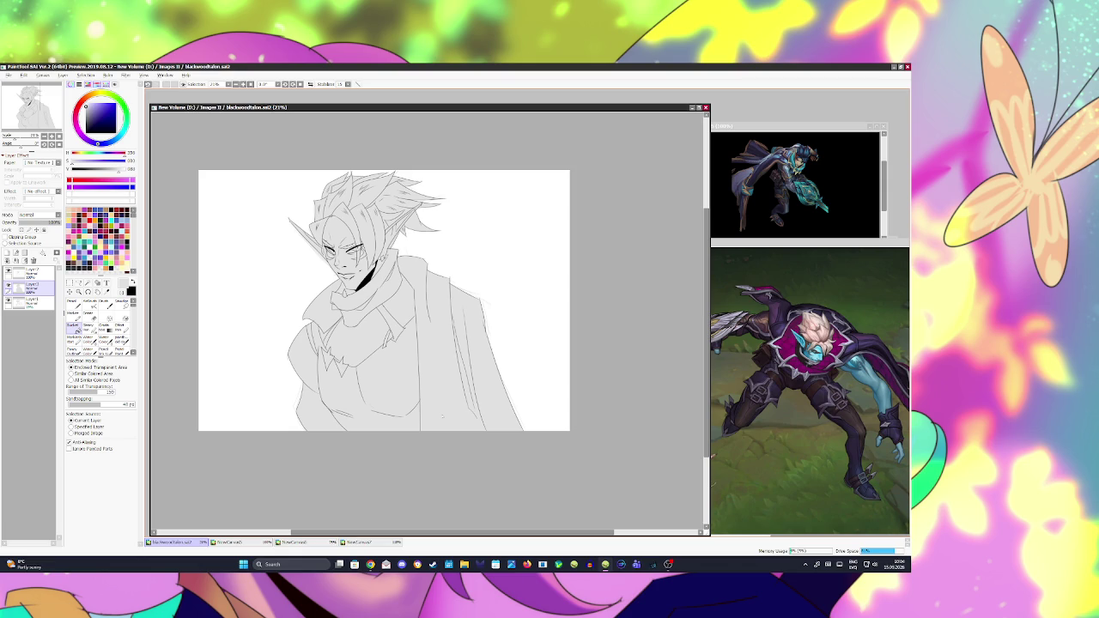
Step: Zoom the bust view in from 21% to 29.7%
scroll(340, 202, "up", 2)
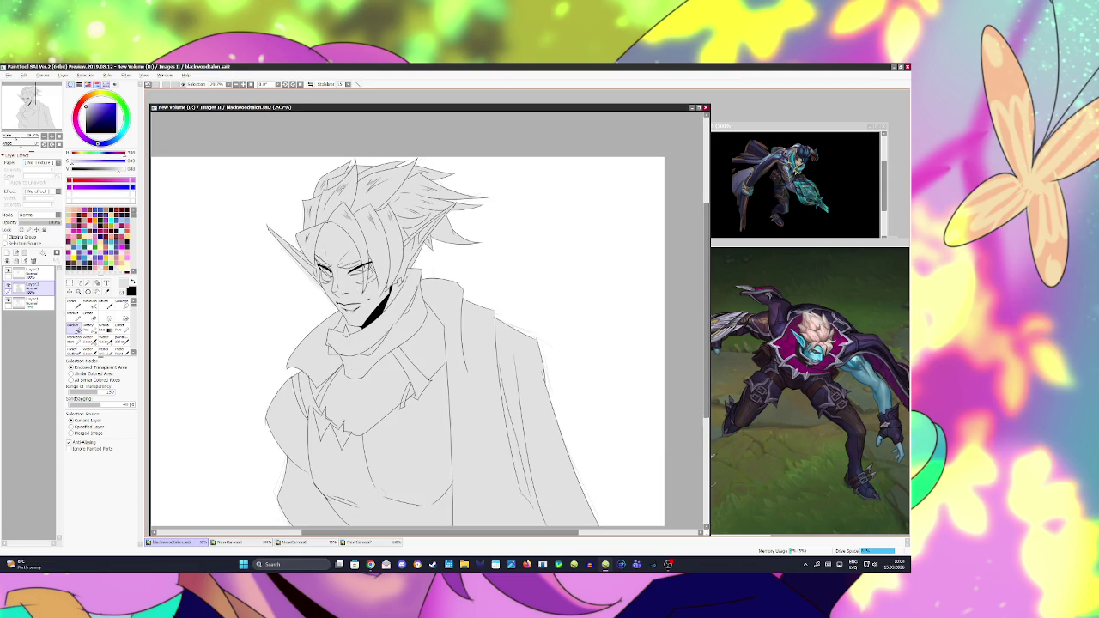
scroll(408, 342, "down", 1)
scroll(408, 342, "up", 1)
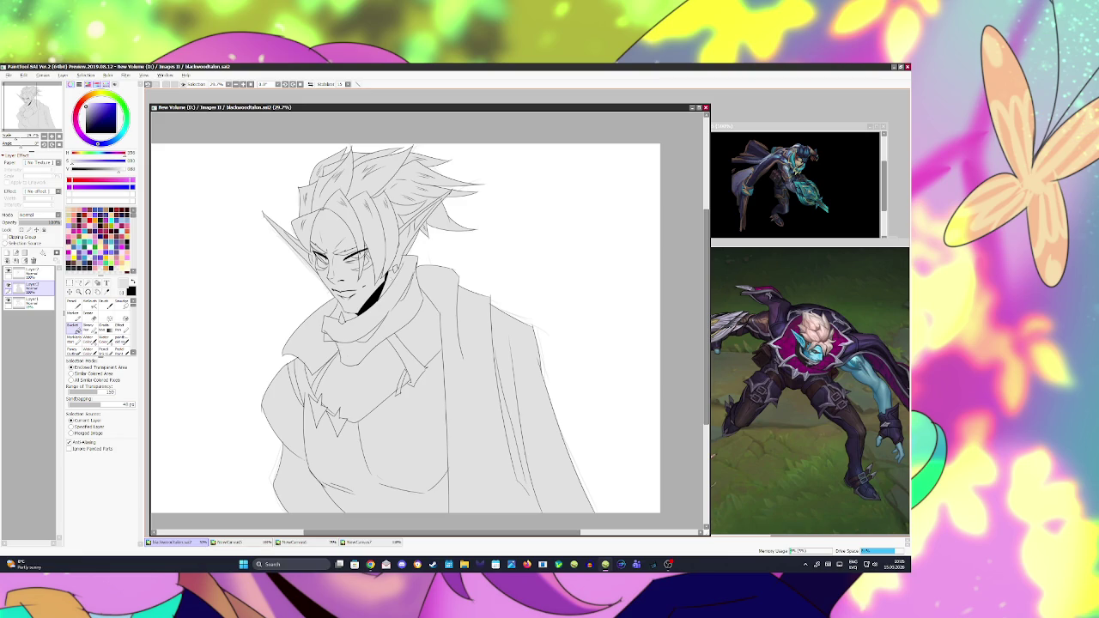
Step: Draw a thin black line down the cloak on the lineart layer and save
key("b")
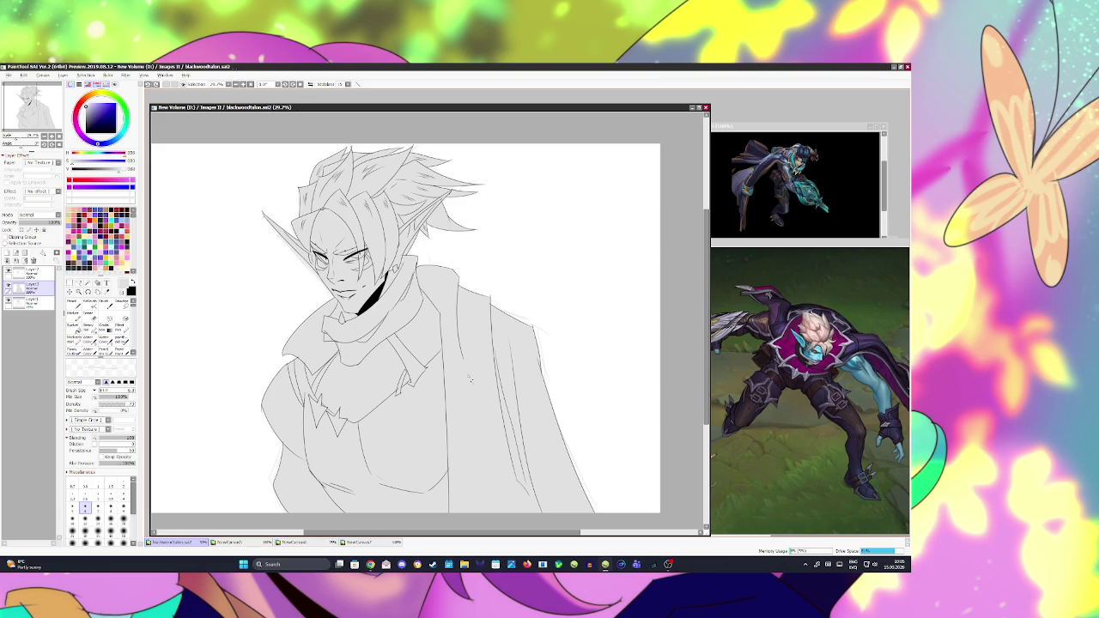
key("x")
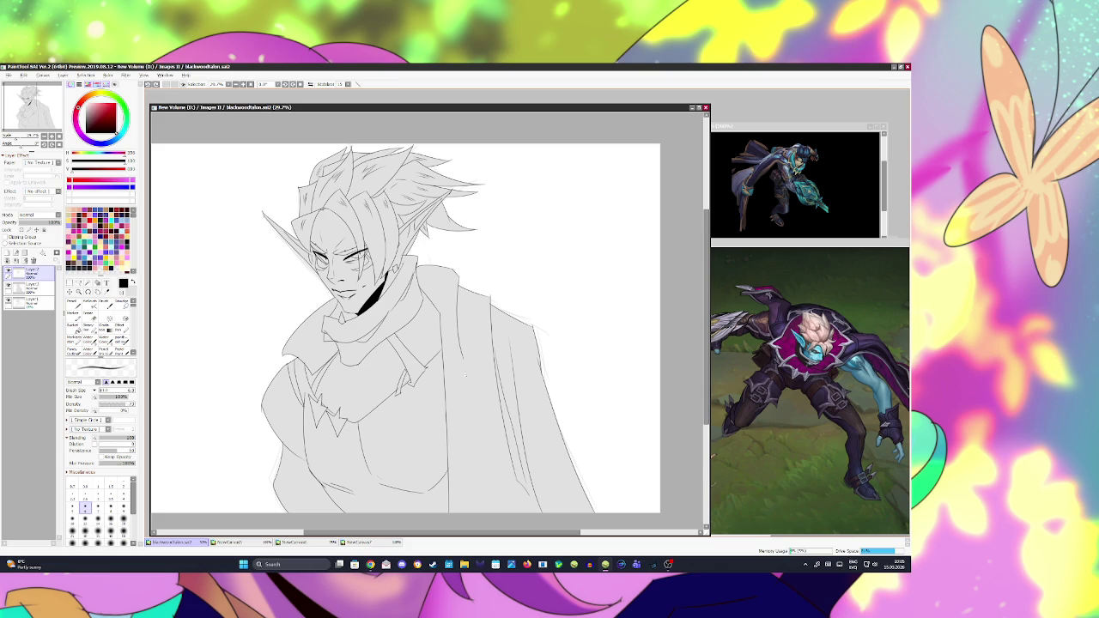
left_click_drag(467, 371, 473, 445)
left_click_drag(461, 339, 468, 402)
key("ctrl+s")
Step: Try and undo small strokes near the collar and in the hair, saving between edits
left_click_drag(315, 402, 323, 419)
key("ctrl+z")
key("ctrl+s")
left_click(434, 209)
key("ctrl+z")
key("ctrl+s")
left_click_drag(321, 215, 337, 234)
key("ctrl+s")
key("ctrl+z")
Step: Mirror and zoom to 50% near the chin, test a Magic Wand selection, then deselect
key("h")
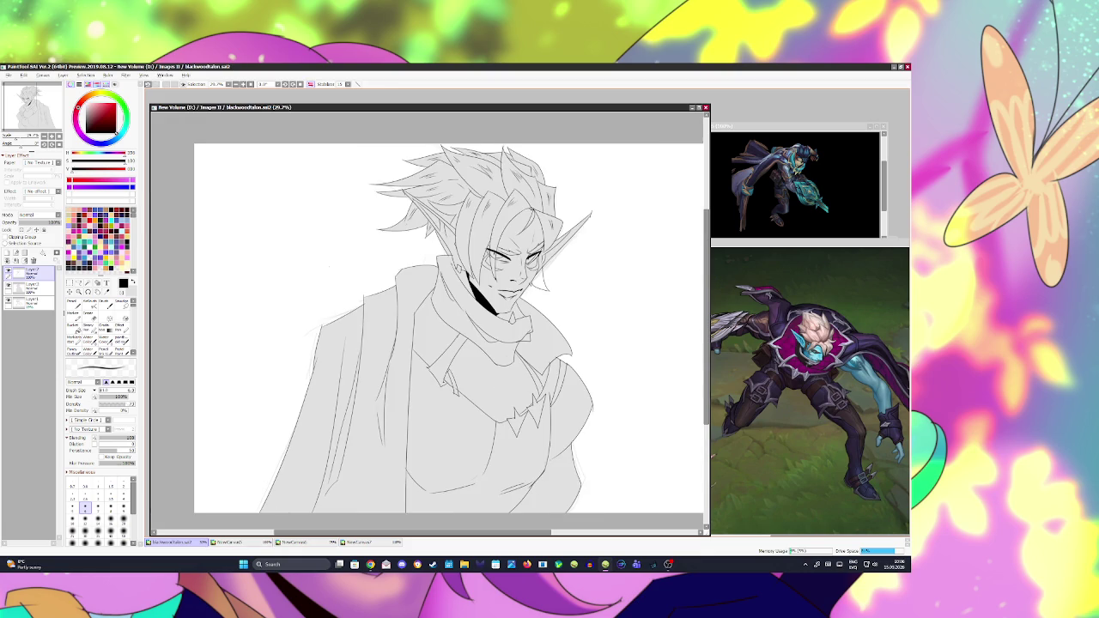
scroll(569, 270, "up", 2)
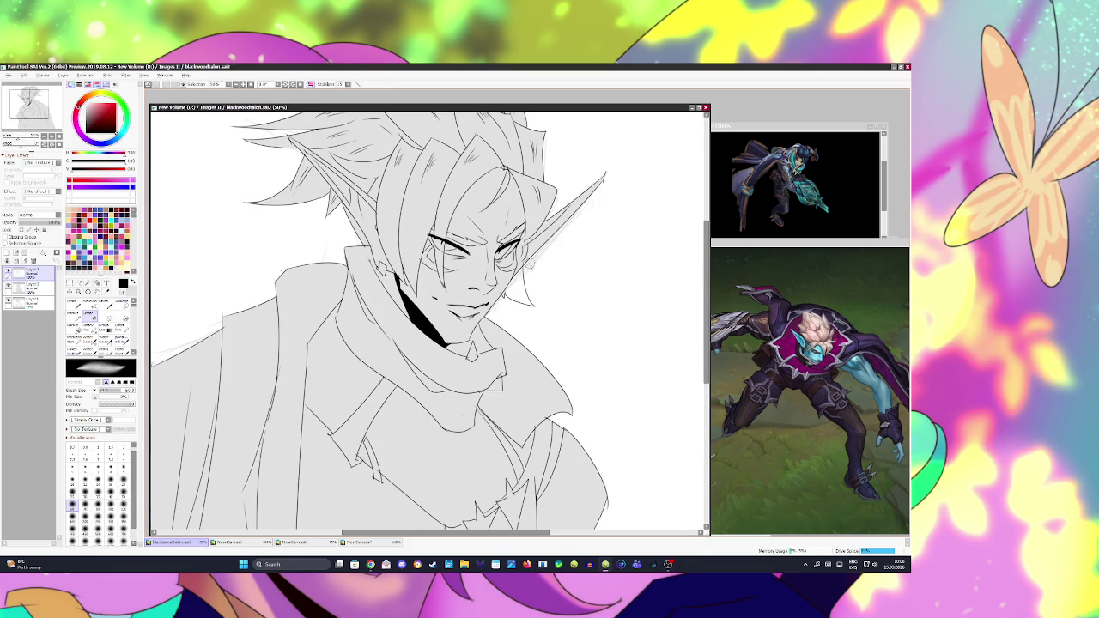
key("bracketleft")
key("bracketleft")
key("bracketleft")
key("w")
left_click(516, 294)
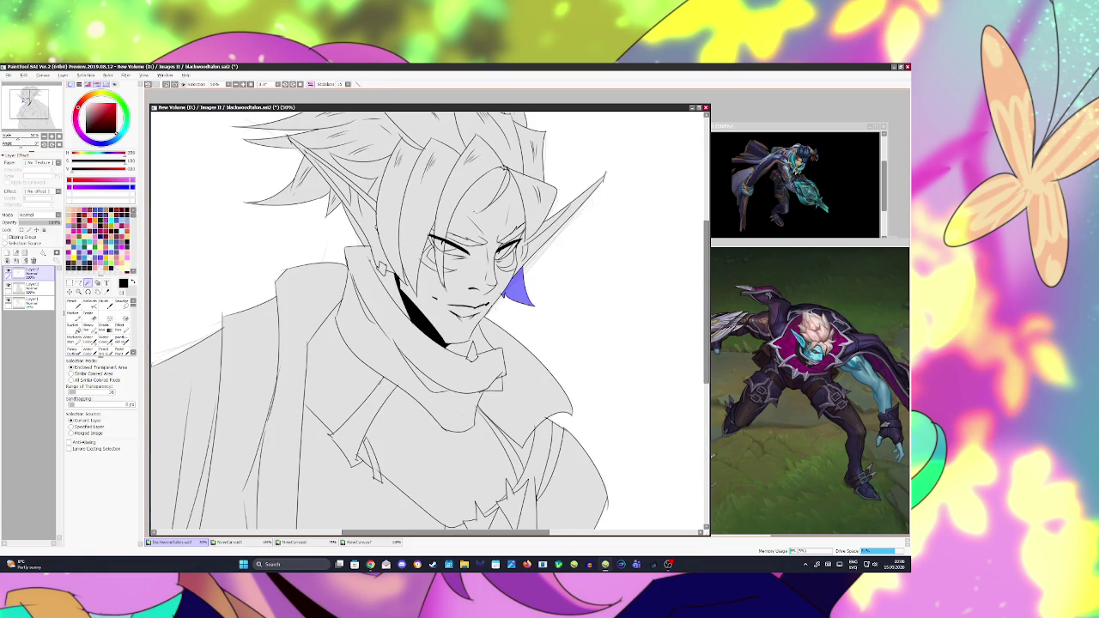
left_click(30, 286)
key("ctrl+d")
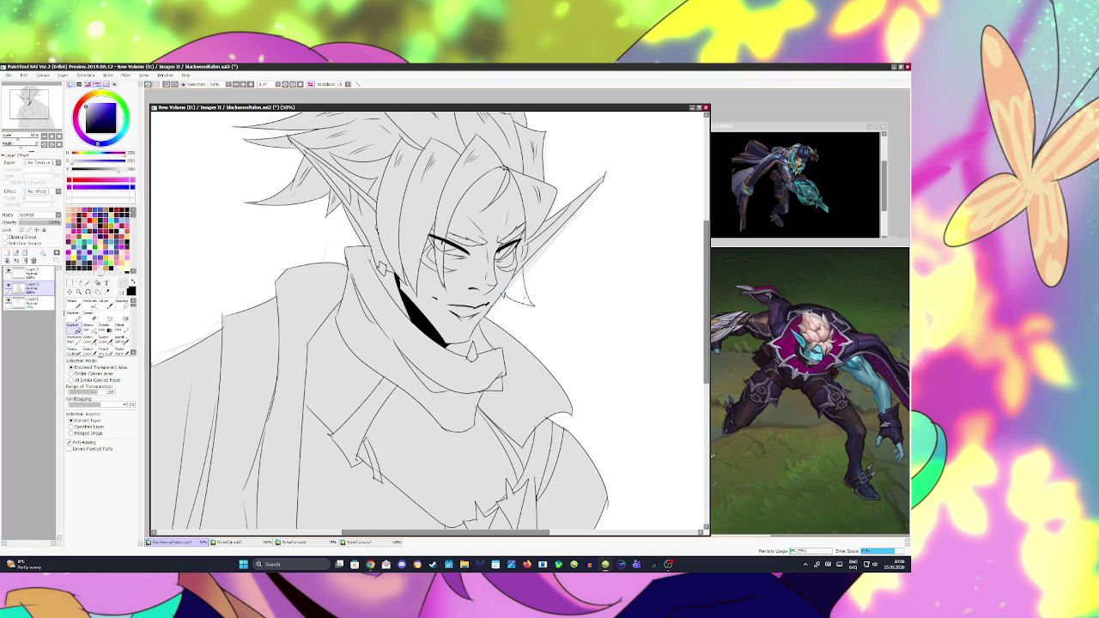
Step: Unmirror the view, reselect Layer 7 with a black Brush, and zoom out to 29.7%
key("h")
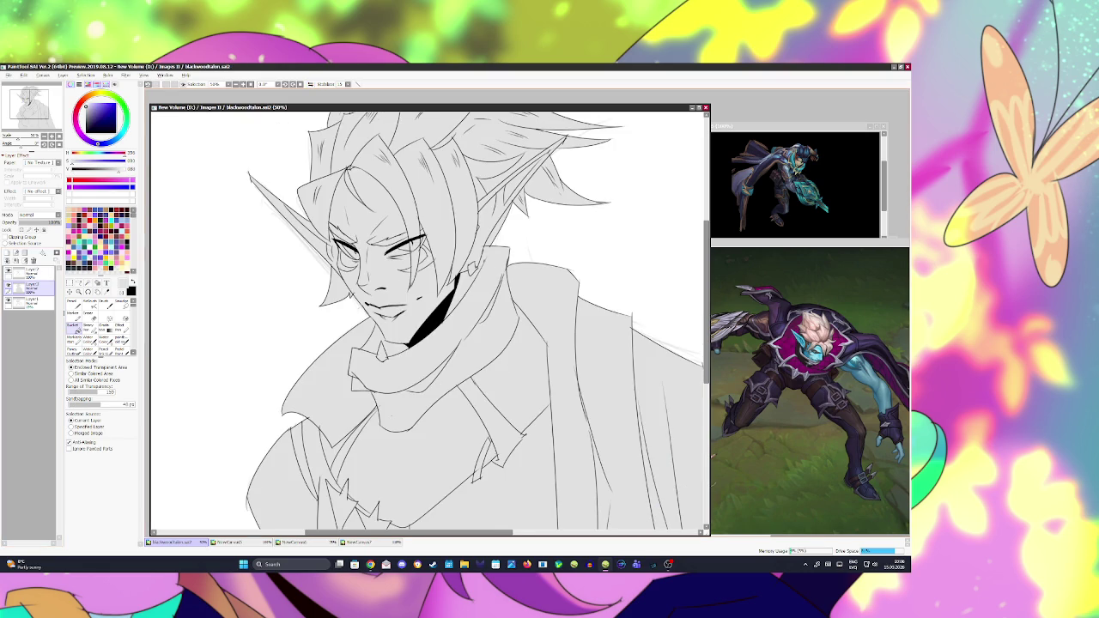
left_click(30, 272)
key("b")
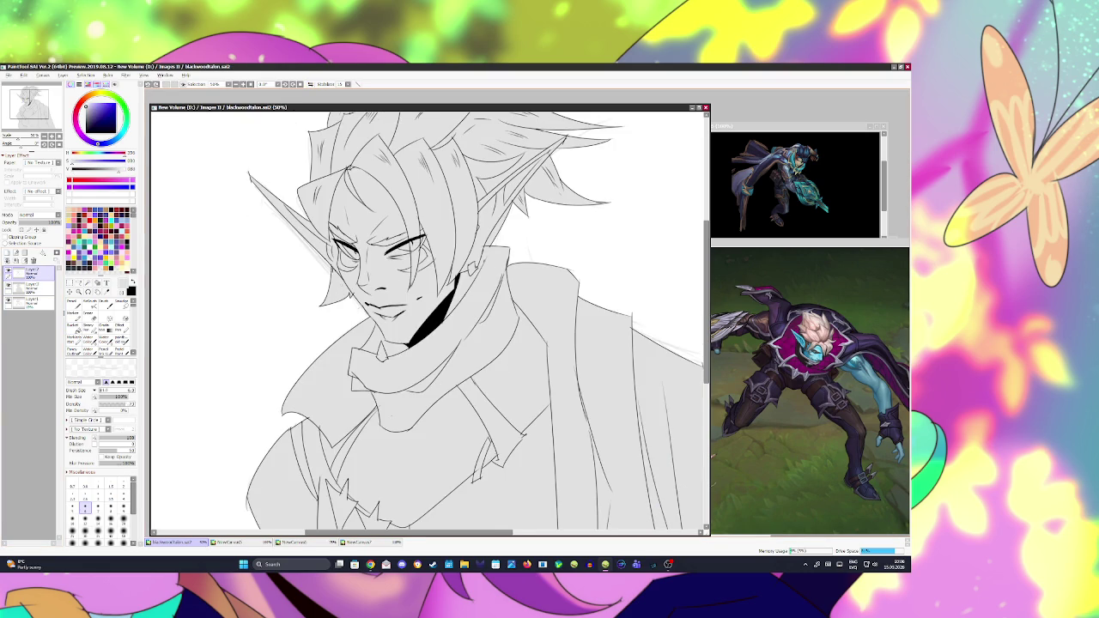
key("x")
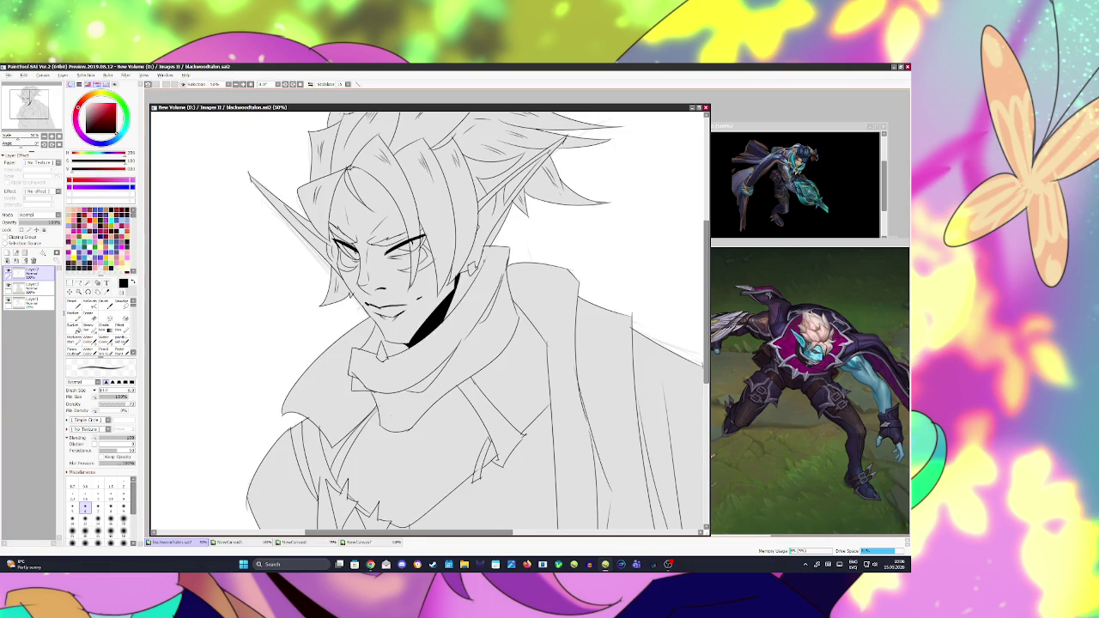
scroll(430, 318, "down", 3)
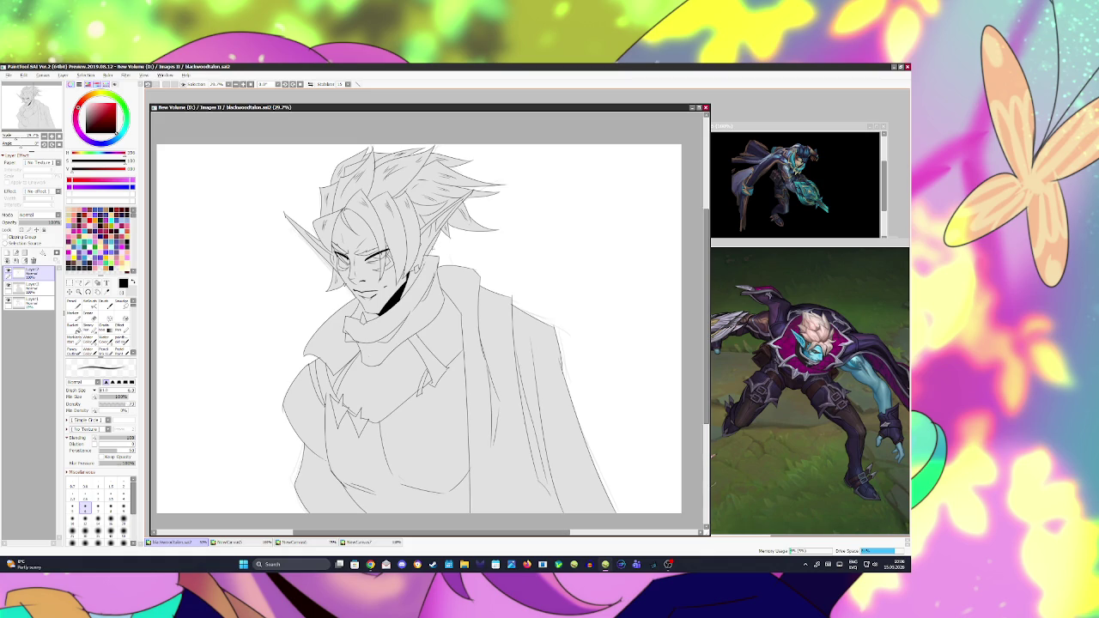
Step: Touch up a stroke near the face, erase a stray mark, and save
left_click_drag(398, 244, 399, 263)
key("ctrl+s")
key("e")
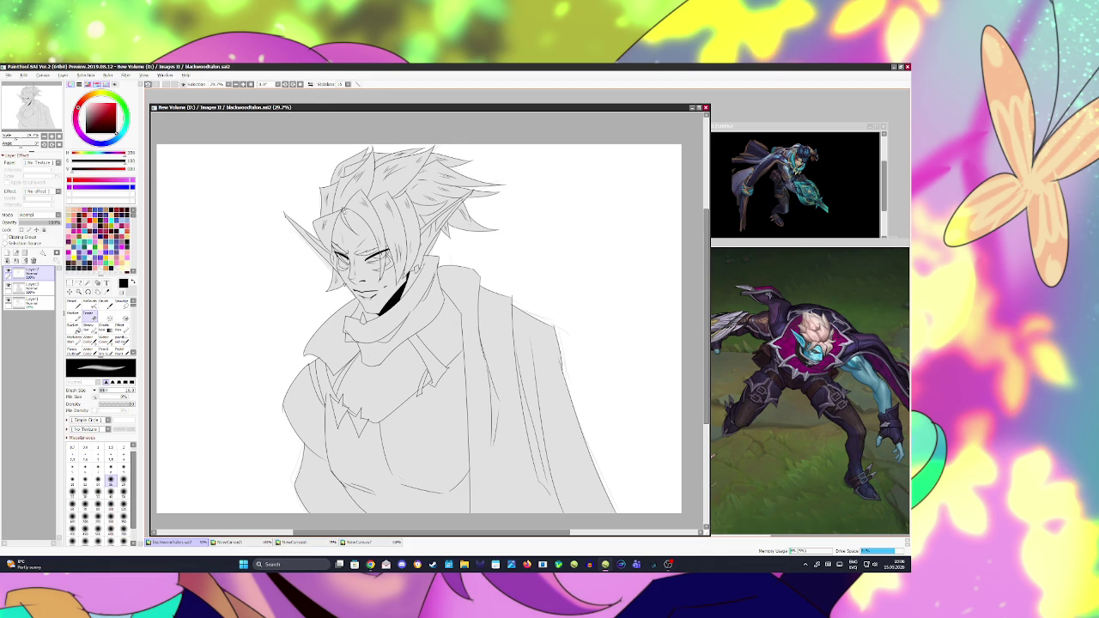
left_click_drag(491, 228, 502, 230)
key("ctrl+s")
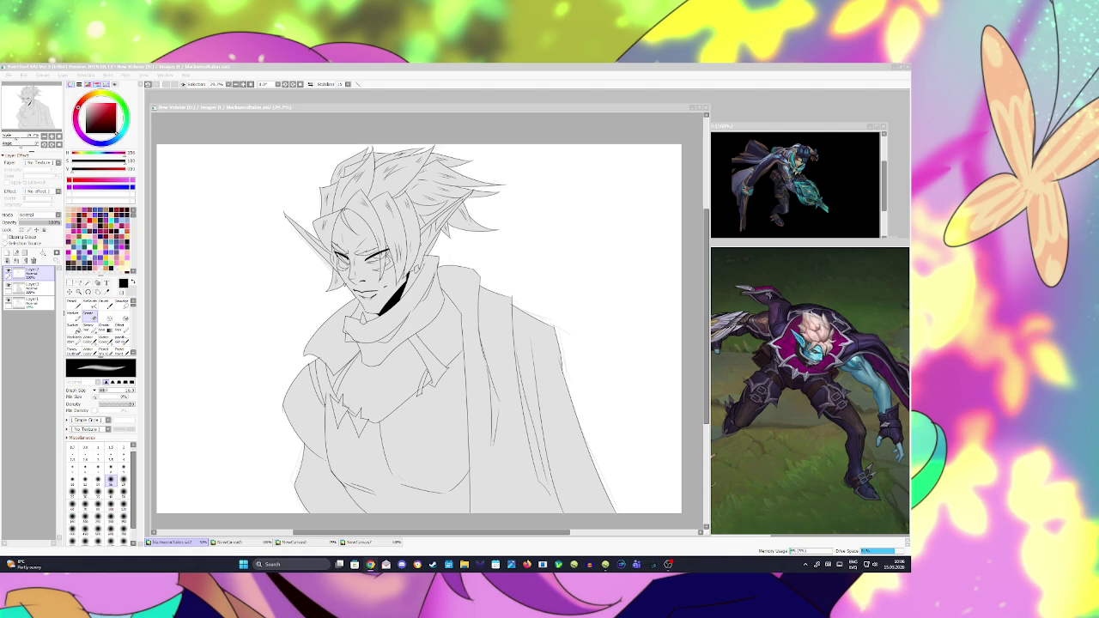
Step: Return to the Brush, save again, and briefly mirror the canvas to check proportions
key("alt+Tab")
key("b")
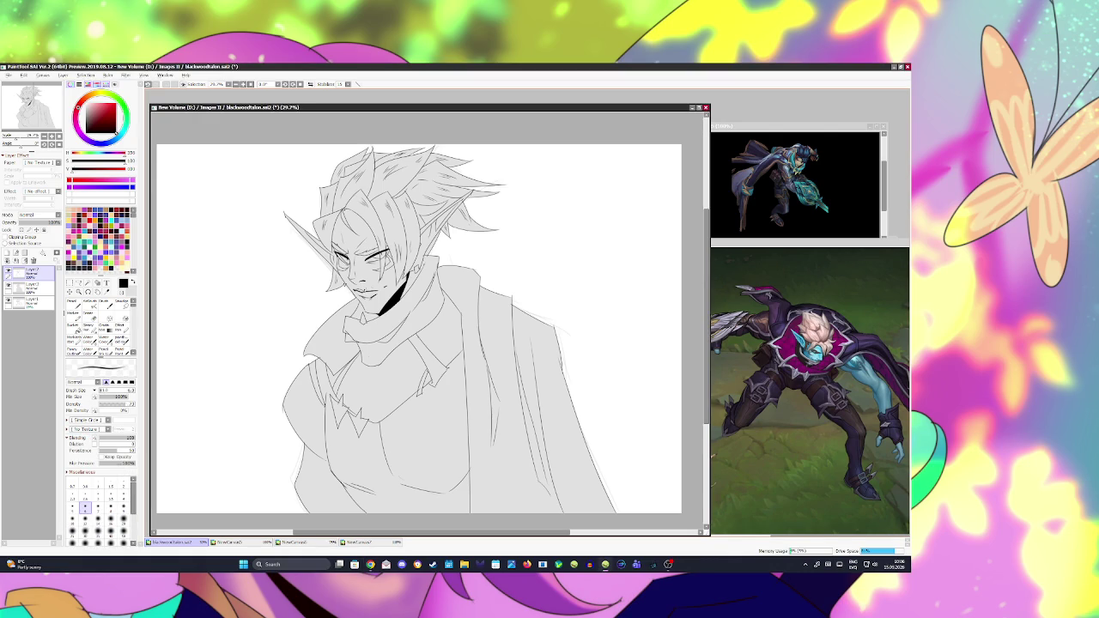
key("ctrl+s")
key("h")
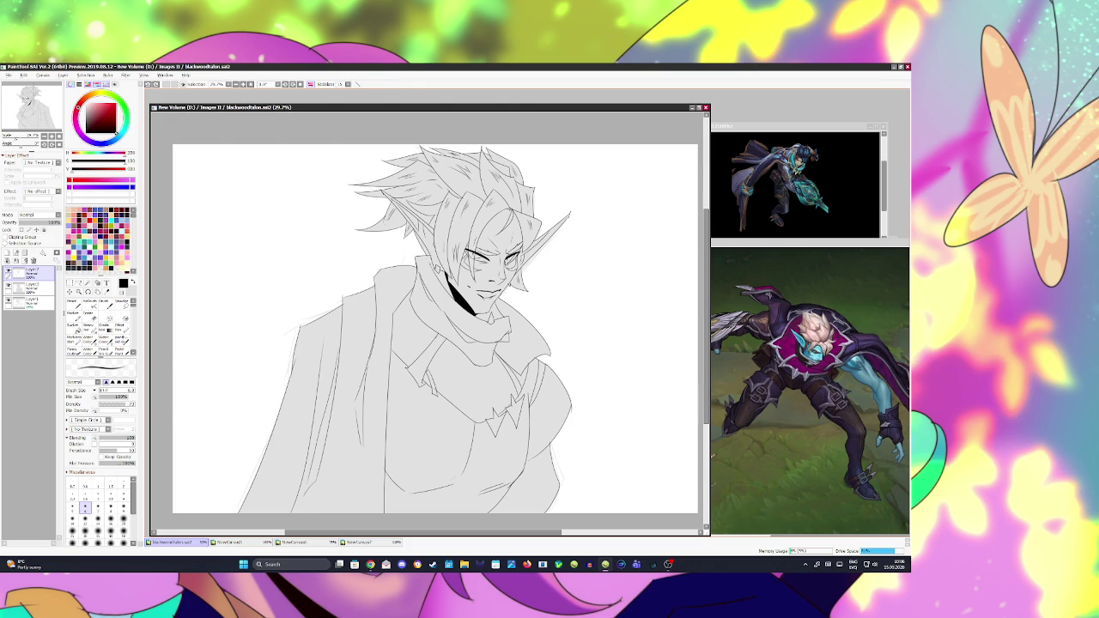
key("h")
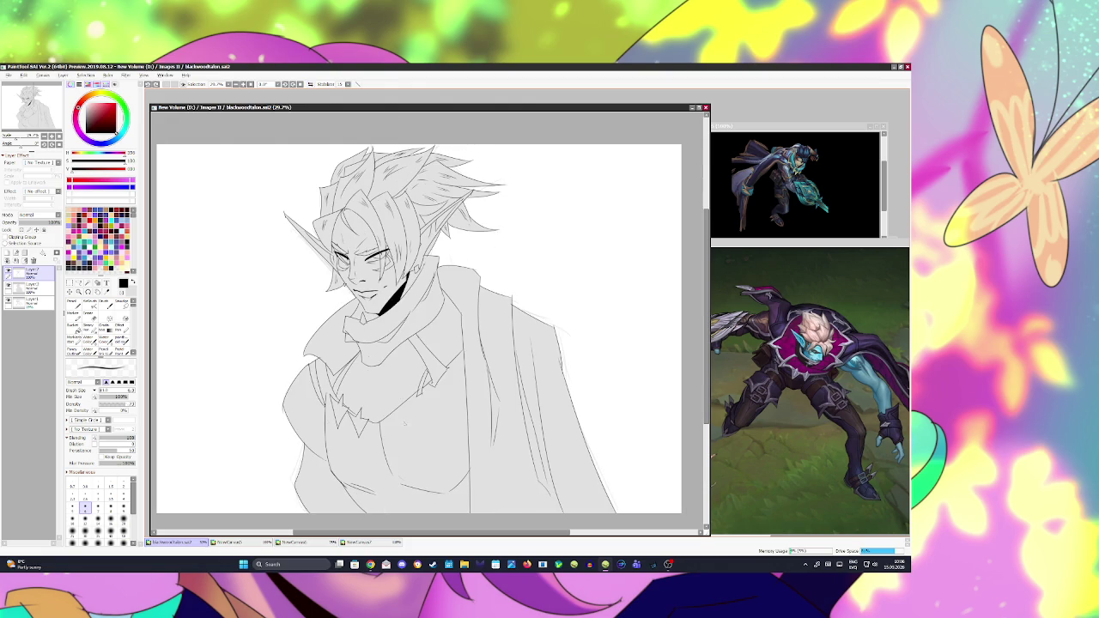
key("e")
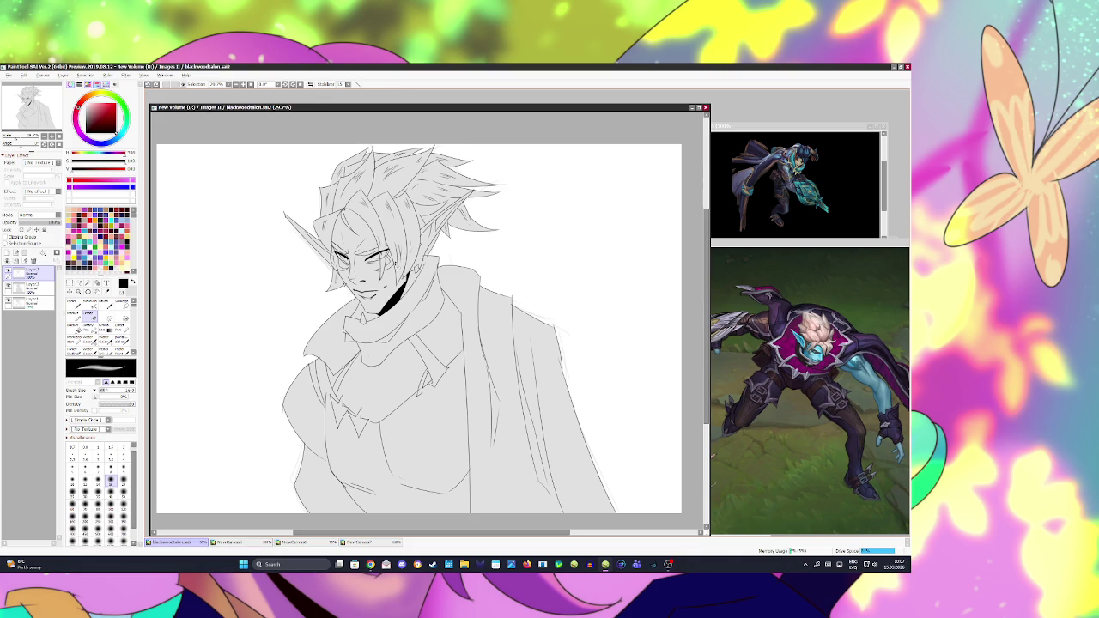
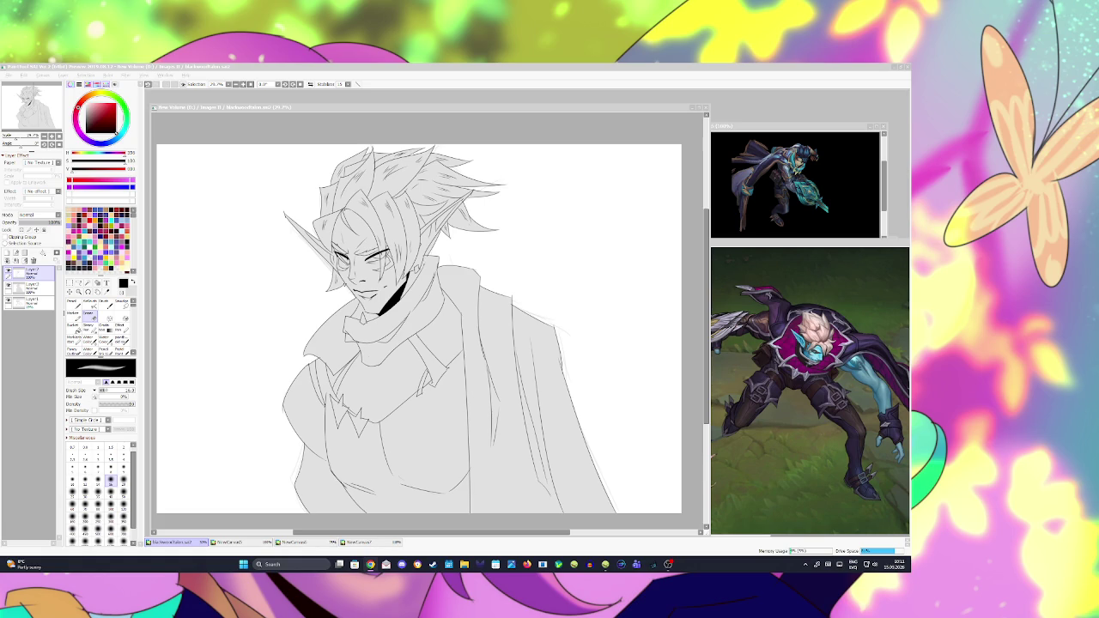
Step: Add a new layer below the line art and aim Magic Wand at the line art layer
left_click(494, 312)
left_click(402, 323)
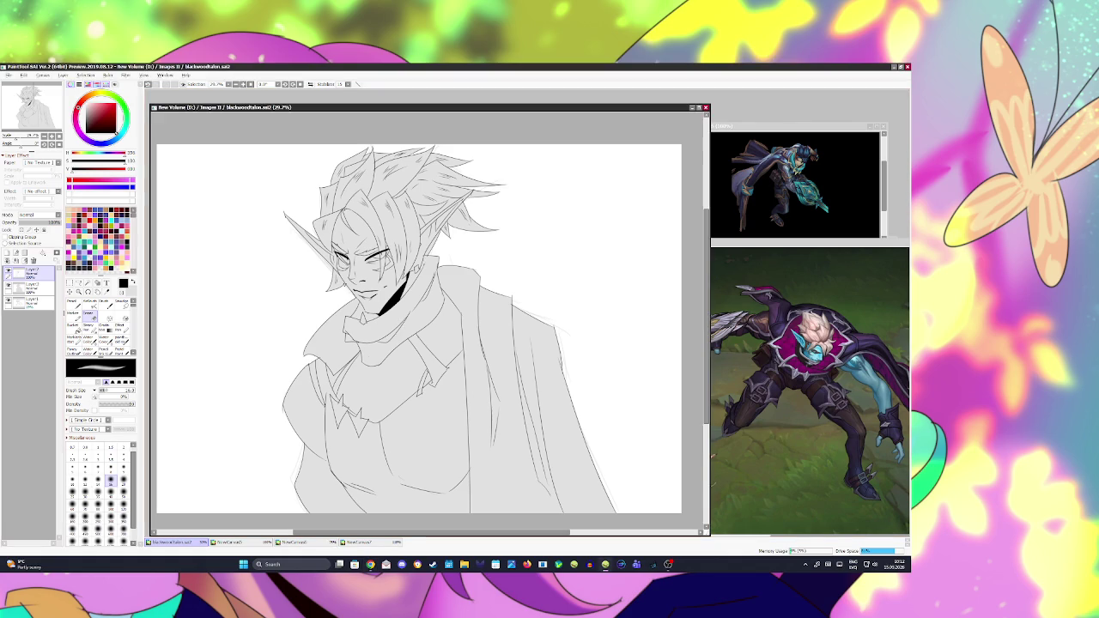
left_click(30, 288)
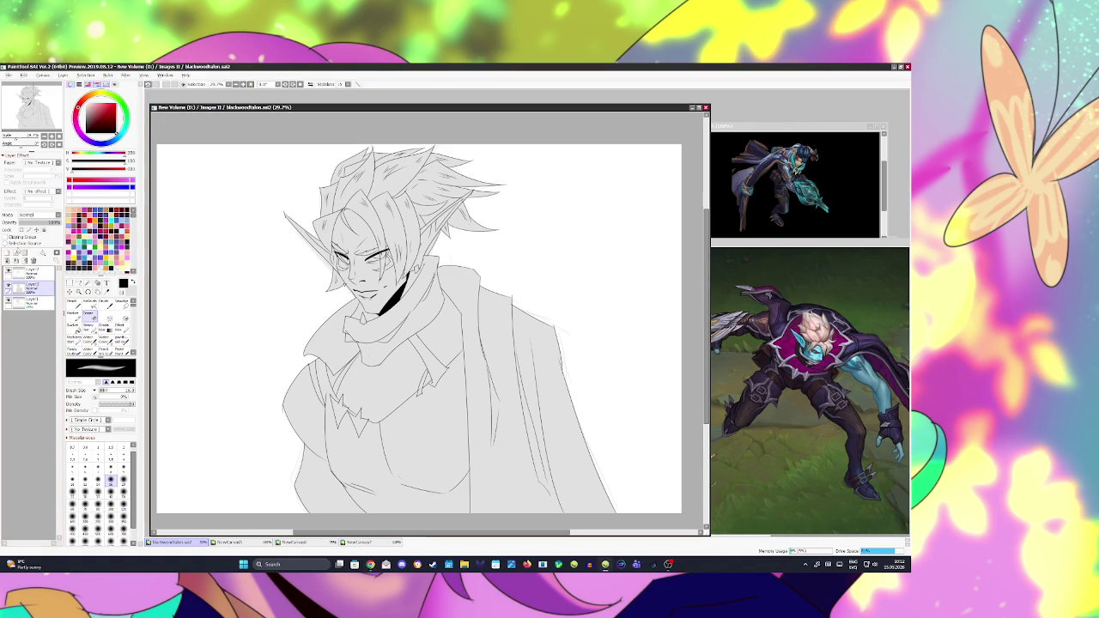
left_click(6, 254)
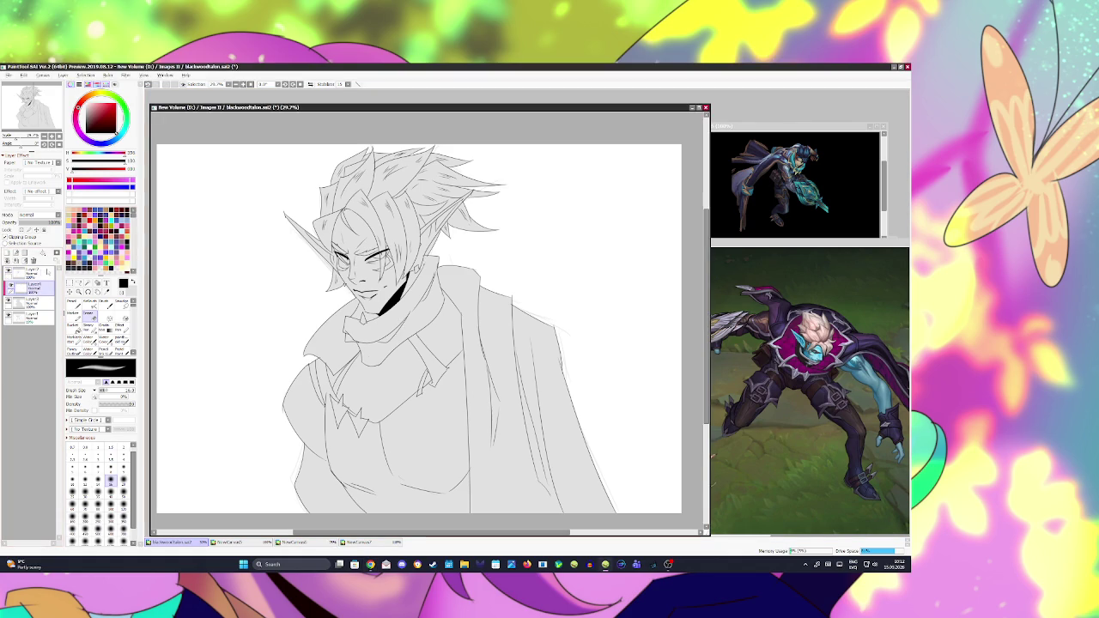
left_click(30, 273)
left_click(88, 283)
Step: Magic-wand the hair strands over the face and across the top of the head
left_click(388, 237)
left_click(365, 219)
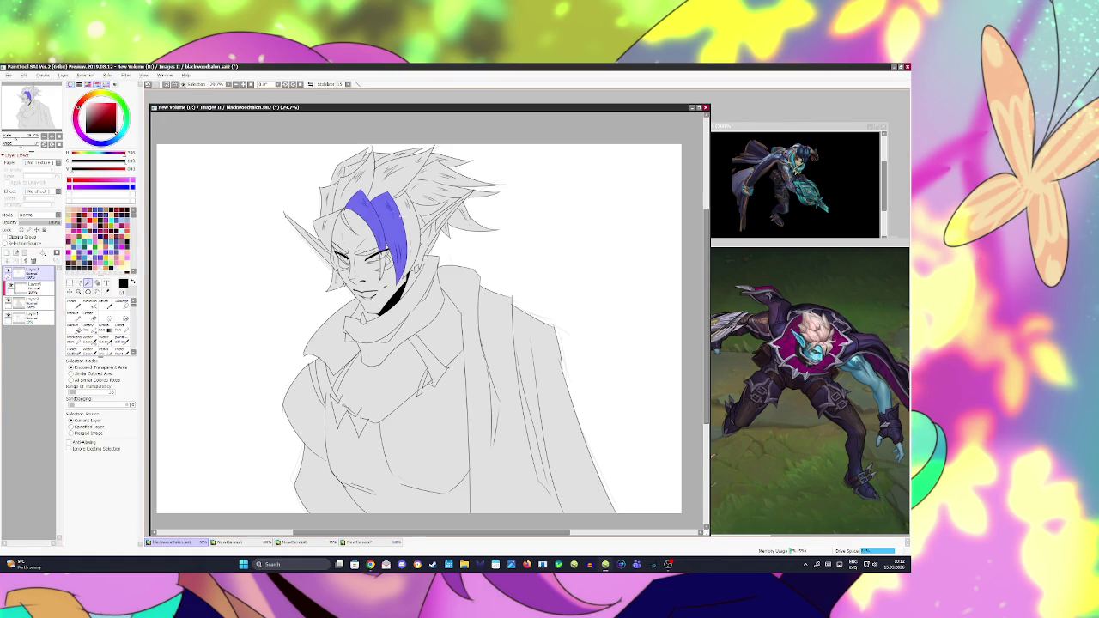
left_click(407, 231)
left_click(382, 268)
left_click(378, 199)
key("ctrl+z")
left_click(352, 178)
left_click(395, 158)
left_click(438, 174)
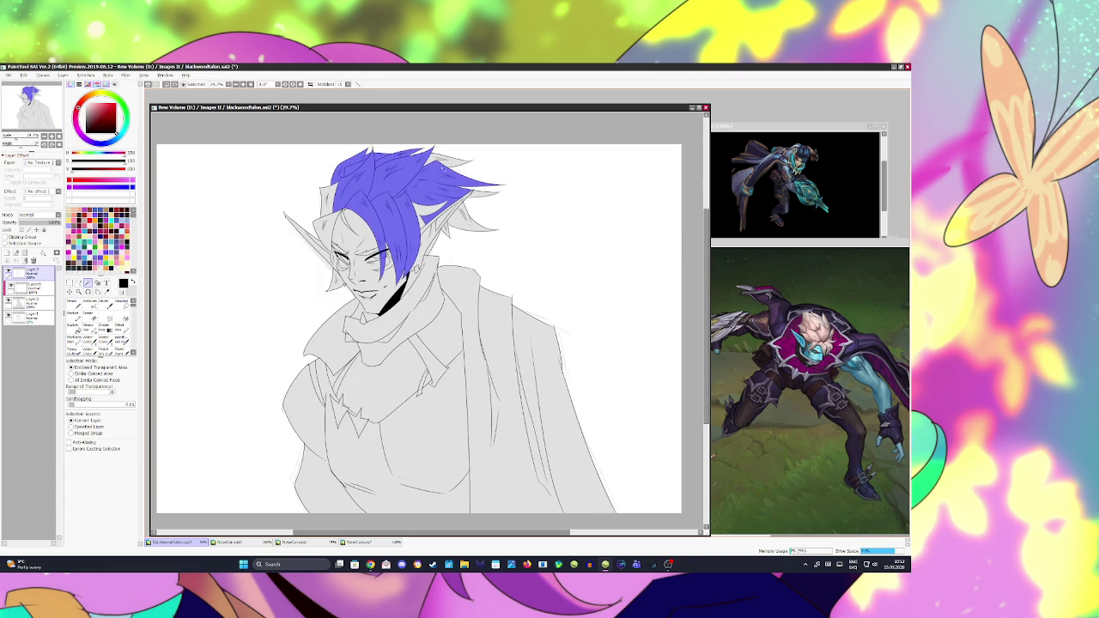
left_click(430, 212)
left_click(460, 225)
Step: Select the remaining side and lower-left hair strands, clip the layer, and pick light peach
key("ctrl+z")
left_click(481, 195)
left_click(446, 229)
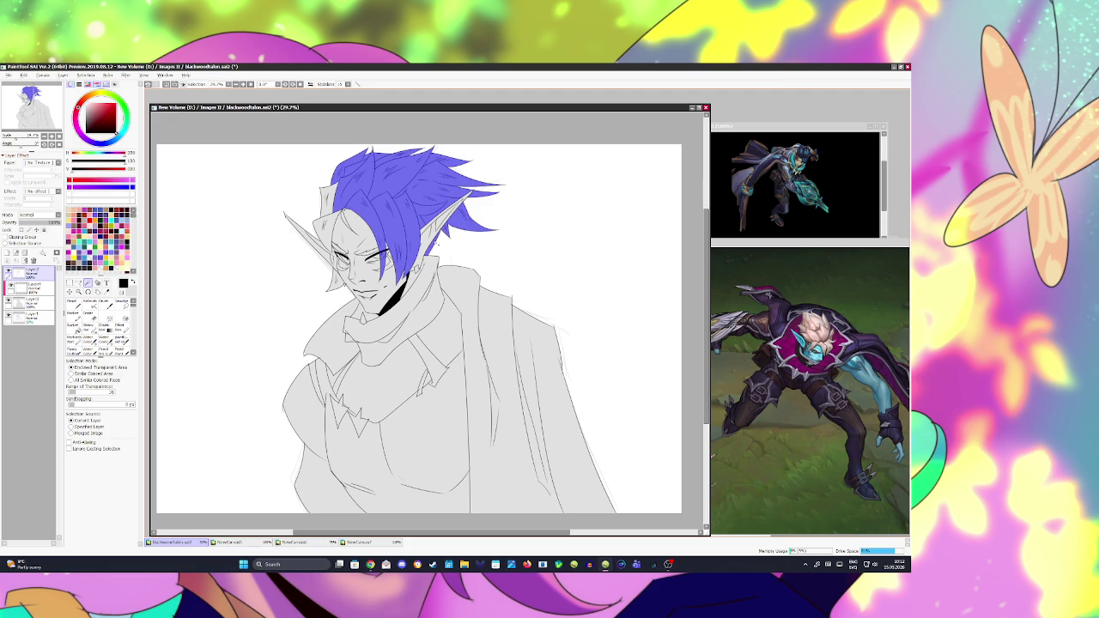
left_click(325, 233)
left_click(329, 199)
left_click(346, 219)
key("ctrl+a")
key("ctrl+z")
key("ctrl+a")
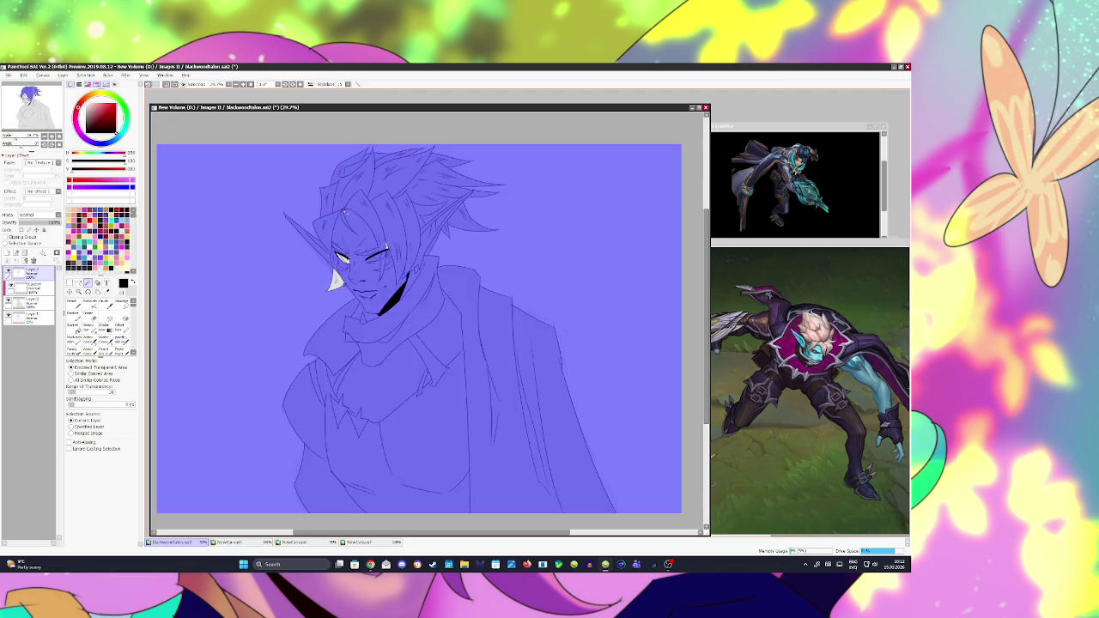
key("ctrl+z")
left_click(335, 279)
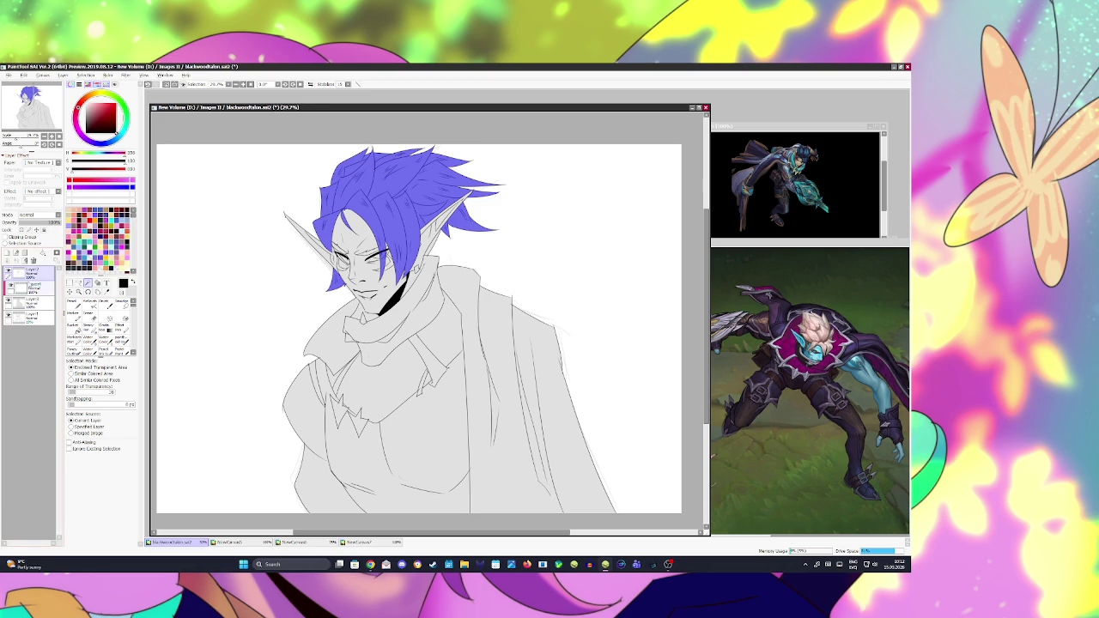
left_click(34, 287)
left_click(93, 105)
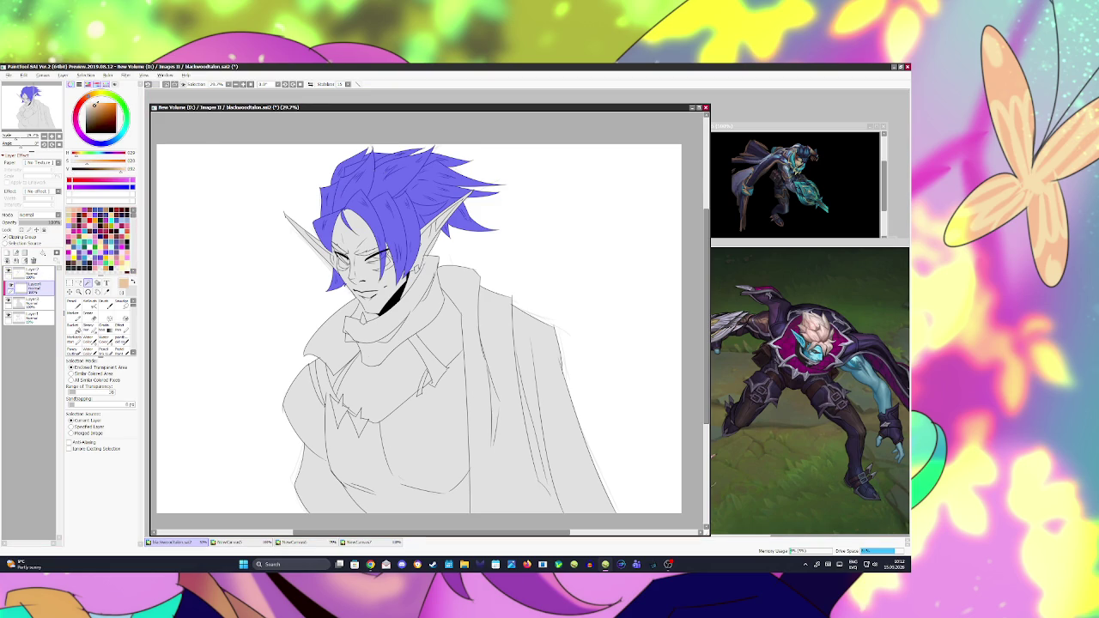
Step: Fill the hair selection light peach, then bucket-fill the face on a new layer
key("ctrl+s")
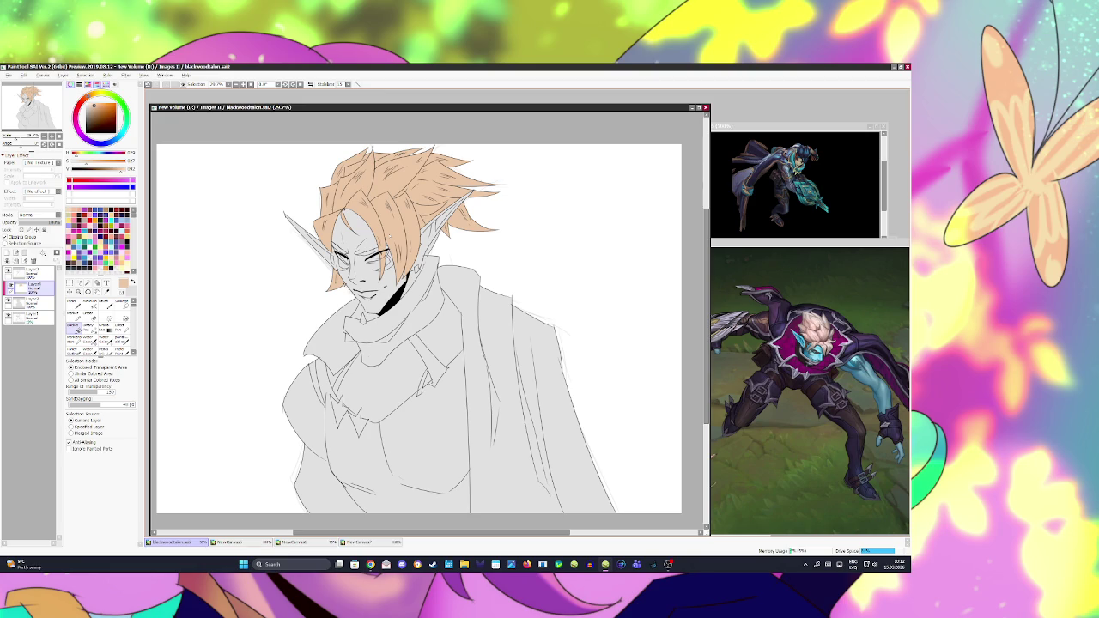
left_click(7, 252)
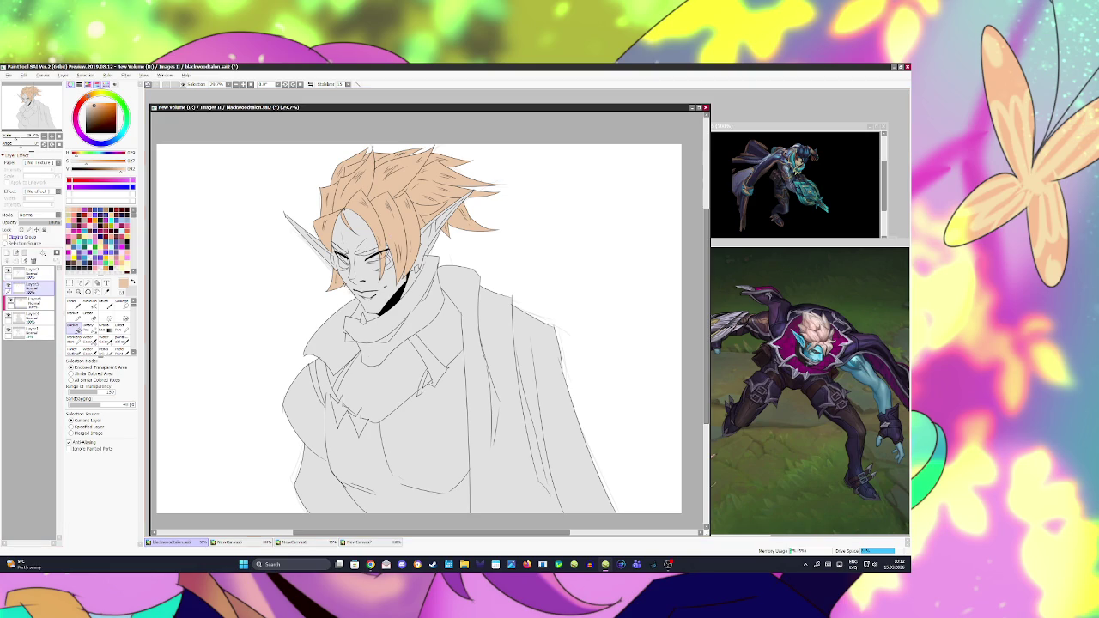
left_click(39, 272)
left_click(87, 282)
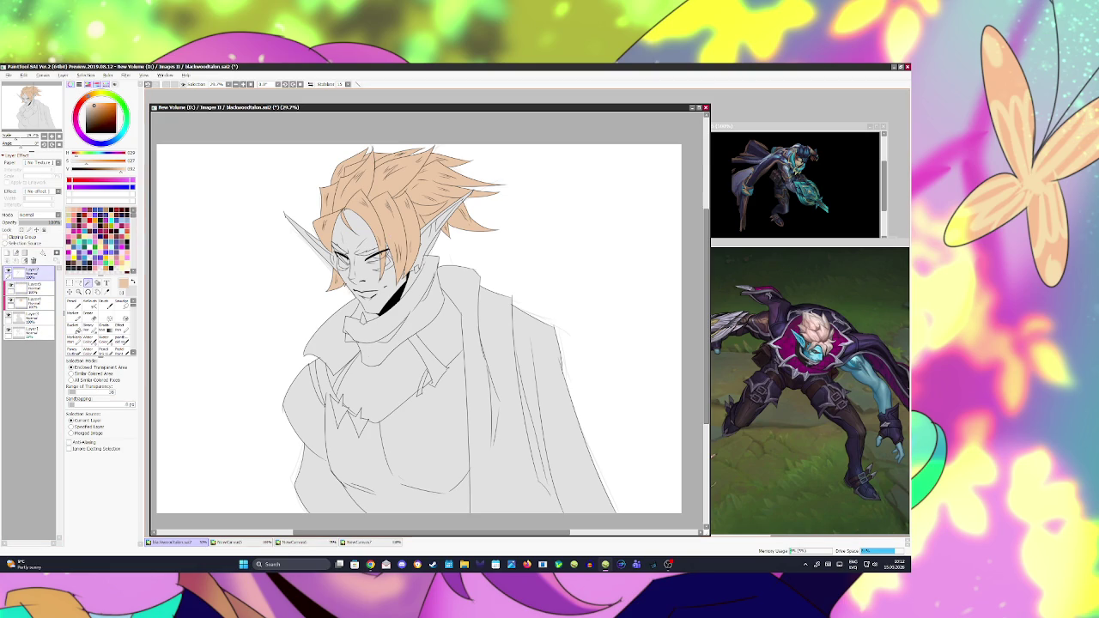
left_click(360, 258)
Step: Bucket-fill the gaps beside both eyes and both pointed ears with the same peach
left_click(339, 253)
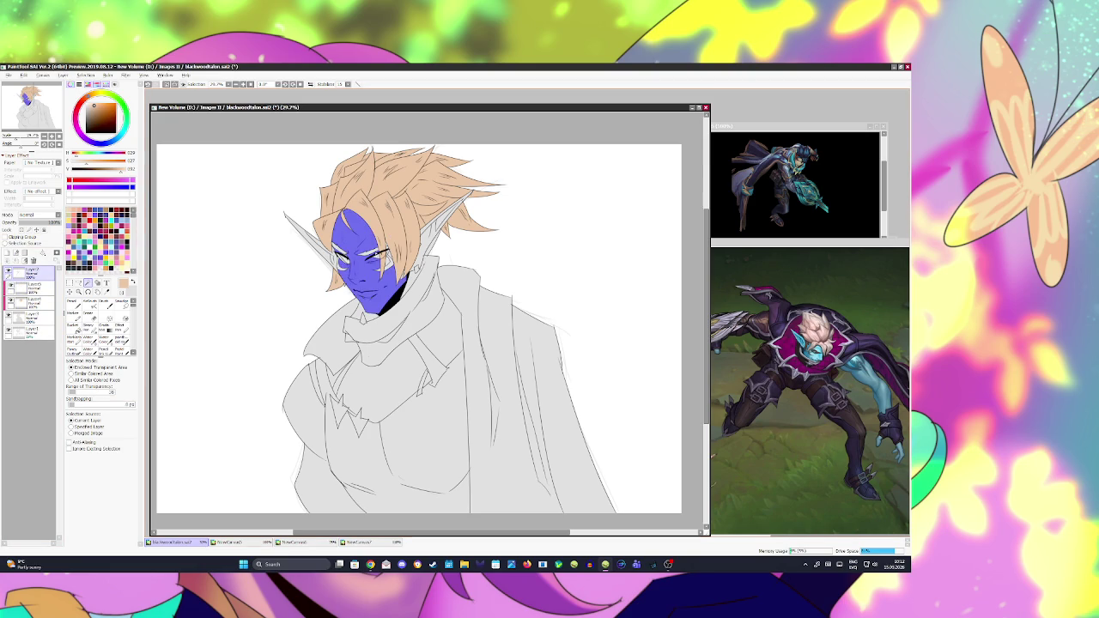
left_click(390, 259)
left_click(309, 238)
left_click(434, 244)
left_click(455, 210)
left_click(337, 250)
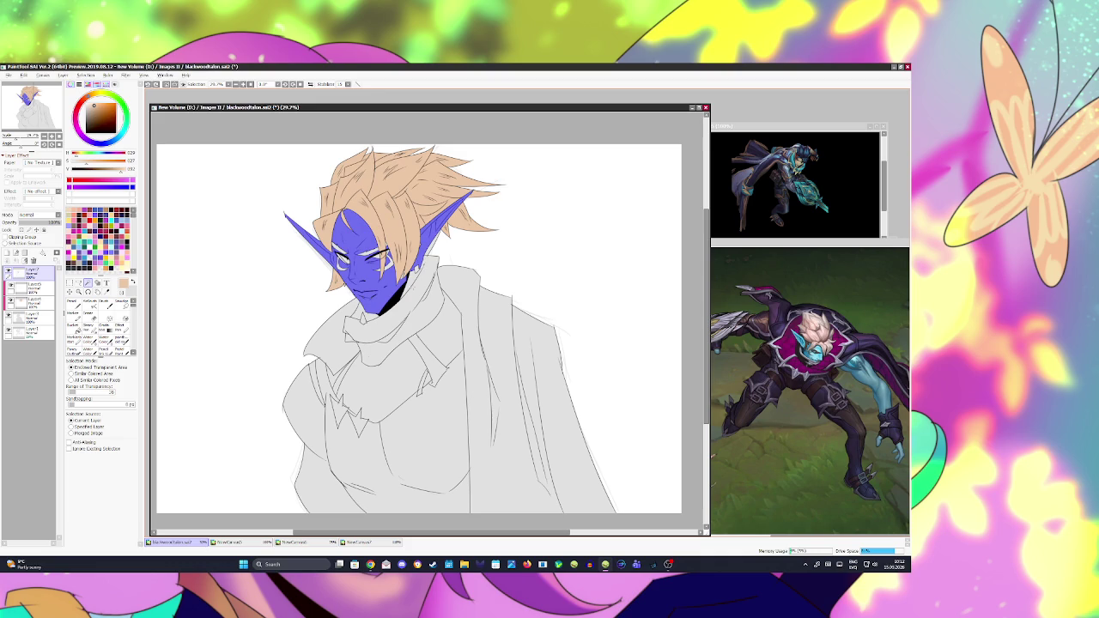
left_click(107, 316)
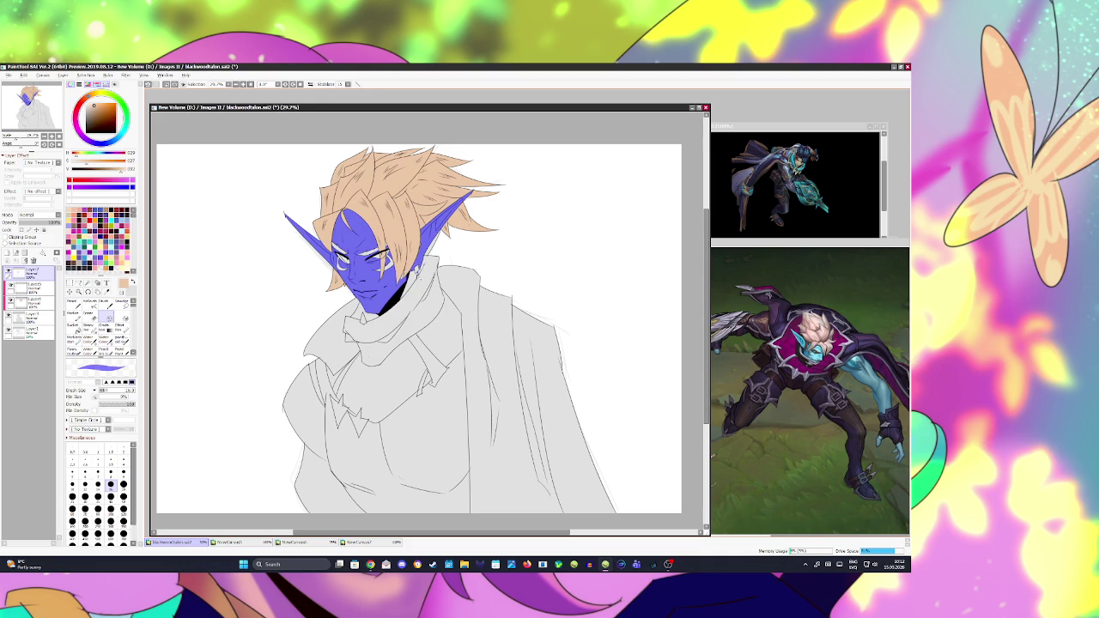
key("g")
left_click(33, 286)
left_click(74, 327)
left_click(378, 258)
Step: Nudge the face and ears' Hue slightly left in Hue/Saturation for a paler skin tone
left_click(125, 74)
left_click(210, 86)
left_click(599, 483)
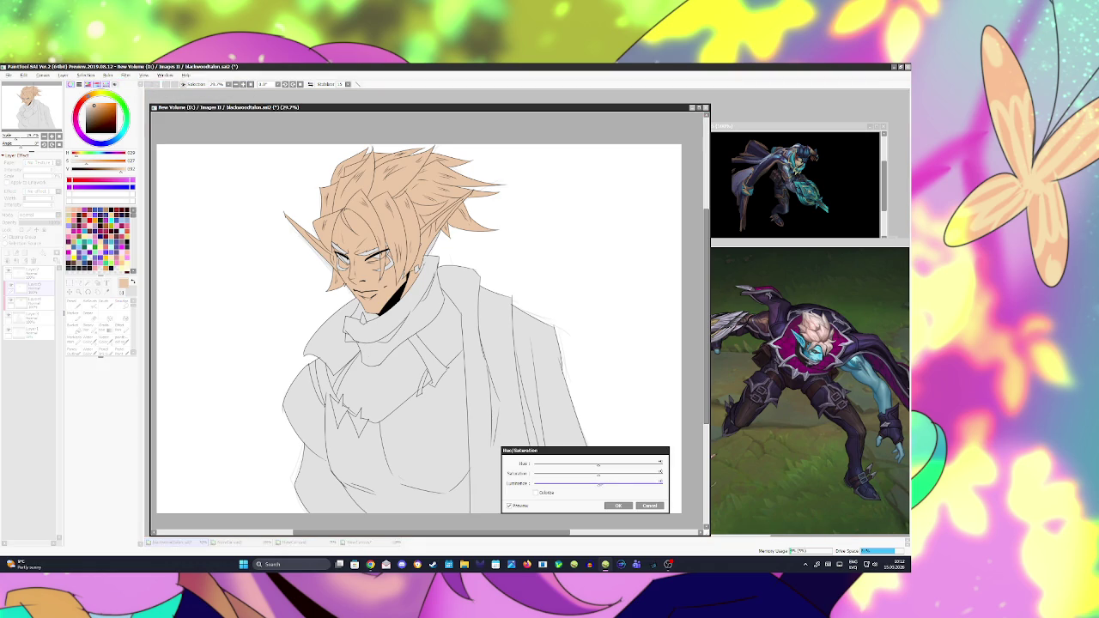
left_click(609, 475)
left_click_drag(599, 464, 592, 465)
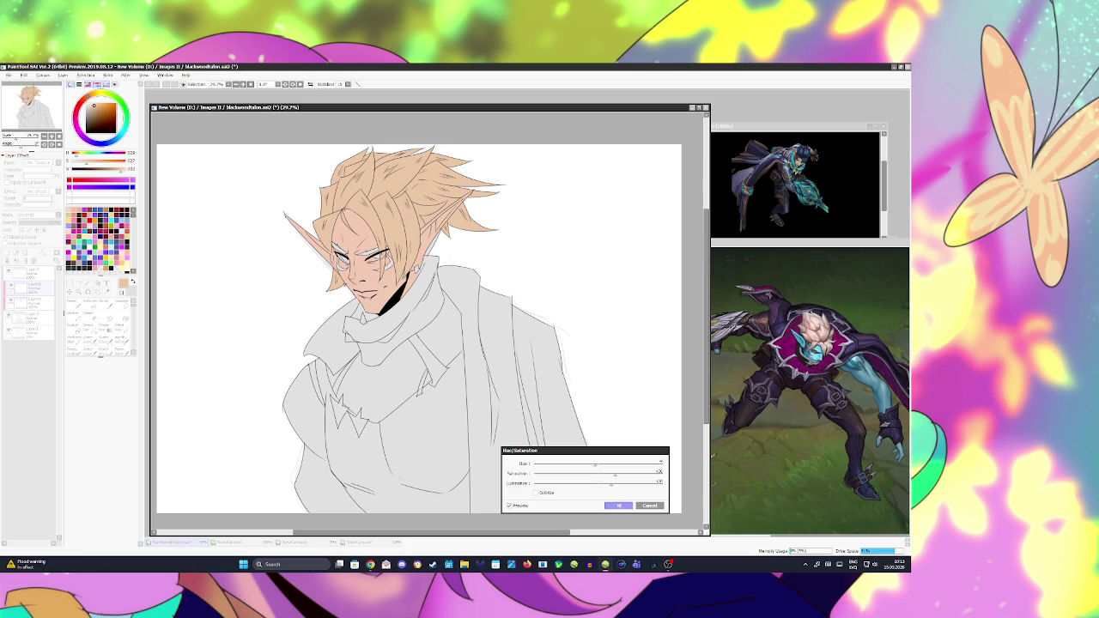
left_click(618, 506)
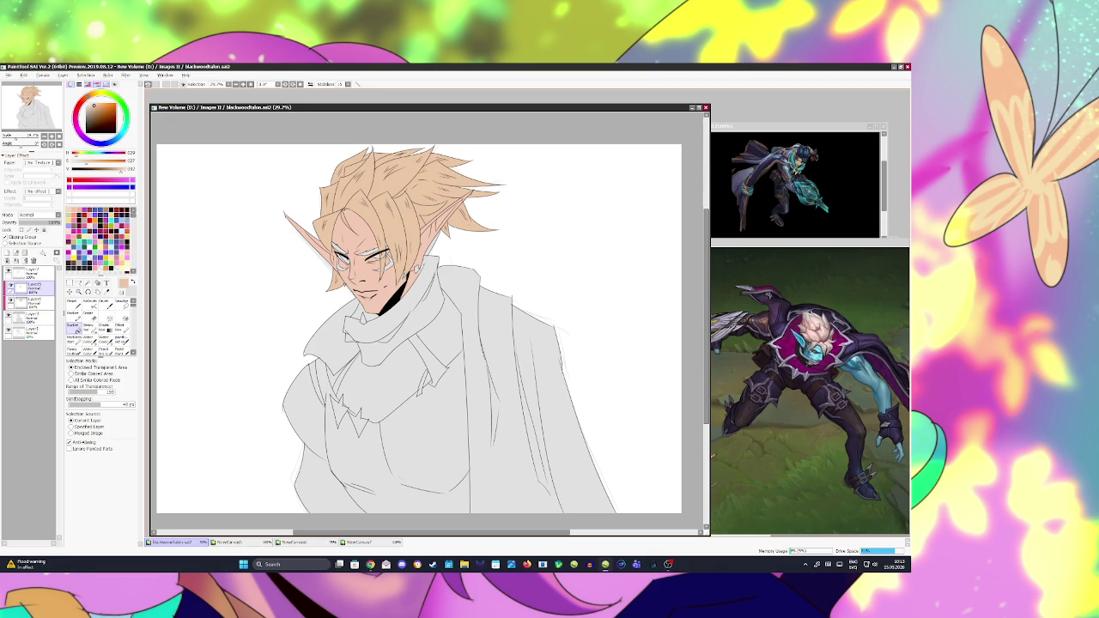
left_click(30, 271)
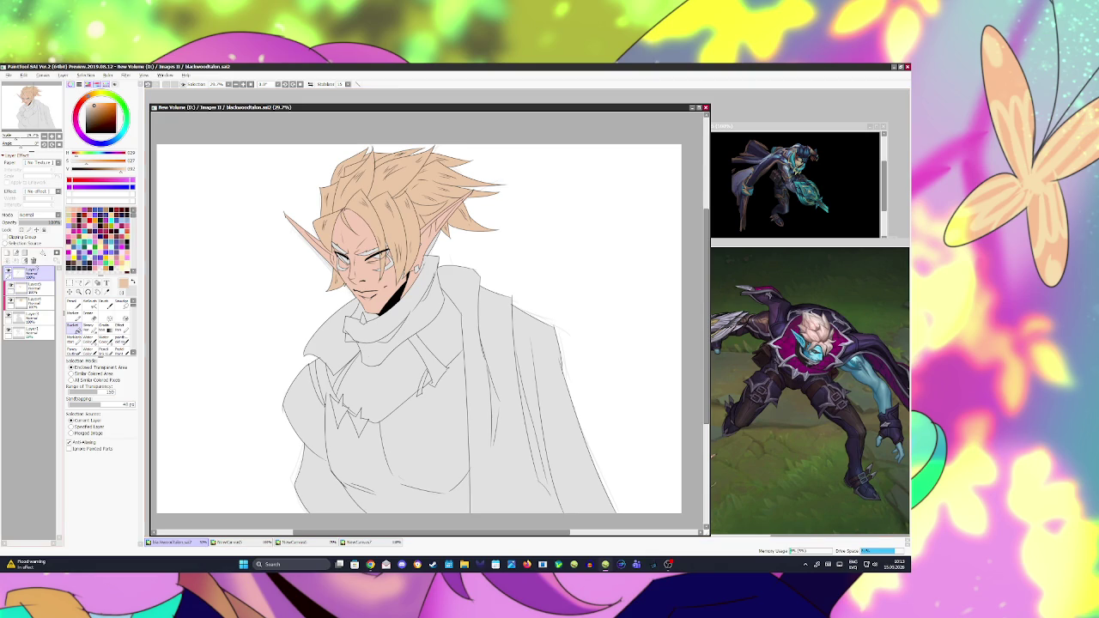
Step: Pick black and a pen on Layer7, then magic-wand the scarf and its inner gap
left_click(125, 210)
left_click(73, 302)
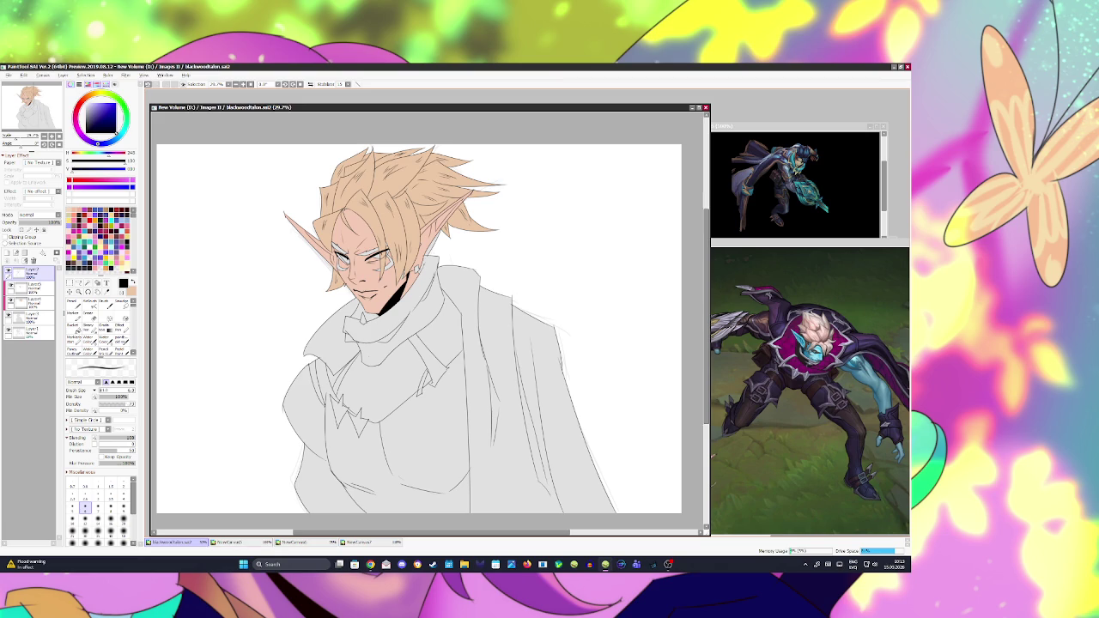
key("w")
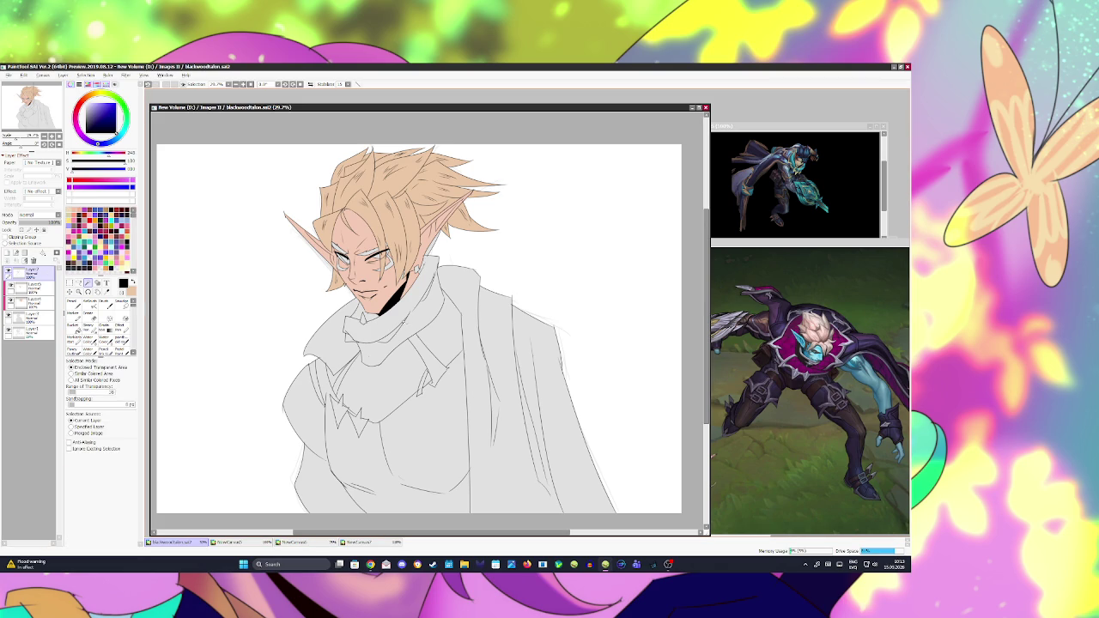
left_click(394, 320)
left_click(409, 322)
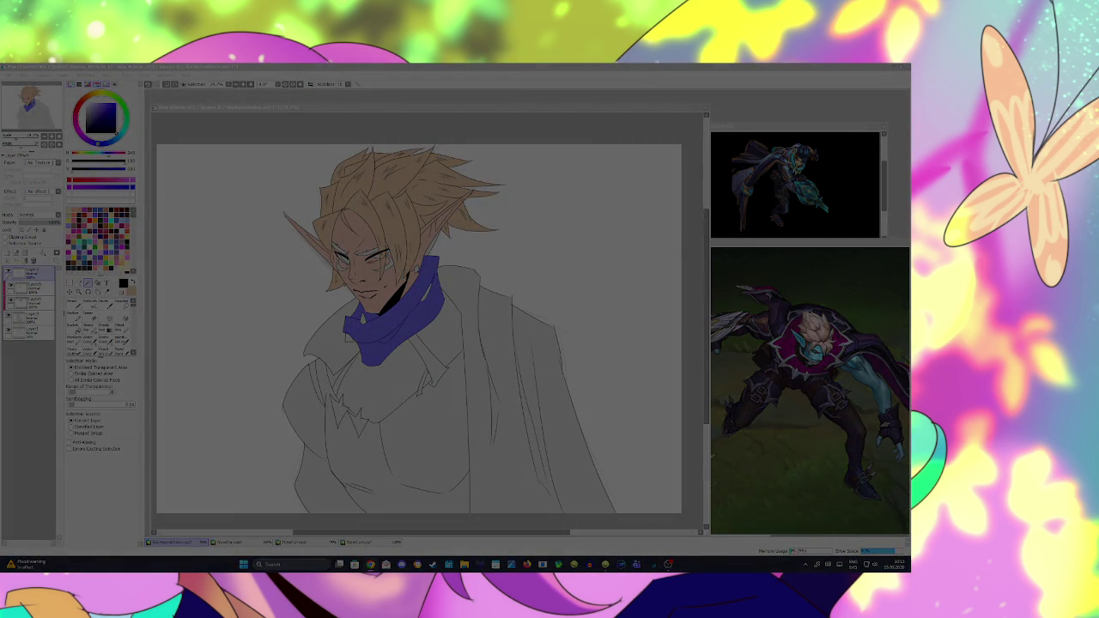
key("Escape")
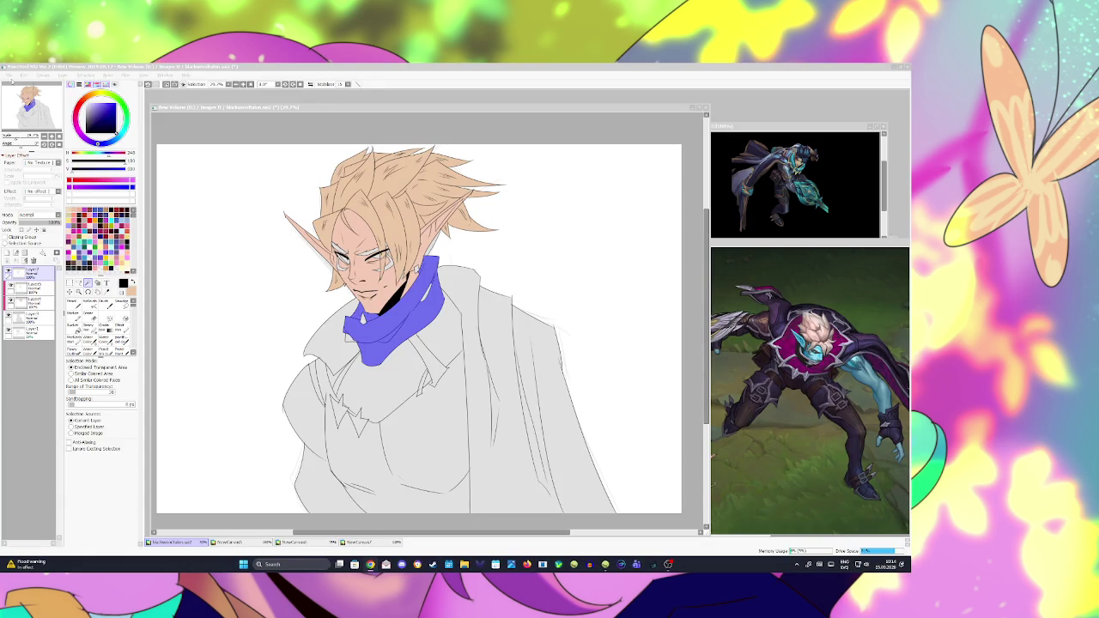
Step: Capture a magenta swatch from the reference, sample it, and try adding a scarf layer
key("shift+super+s")
left_click_drag(786, 327, 824, 365)
left_click_drag(228, 156, 771, 256)
left_click(773, 279, "alt")
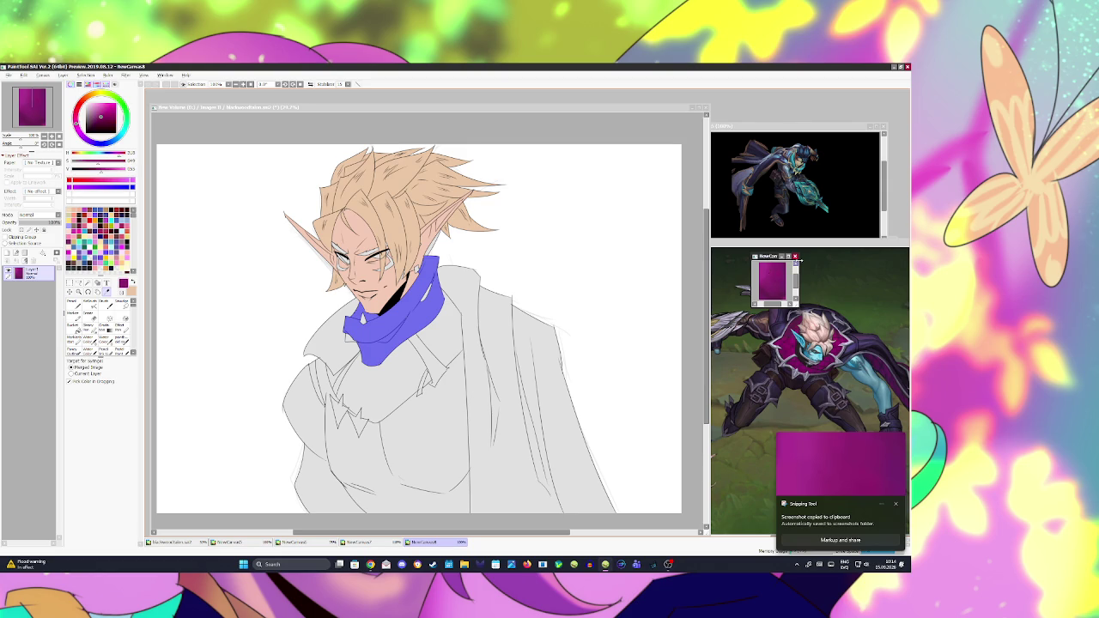
left_click(796, 256)
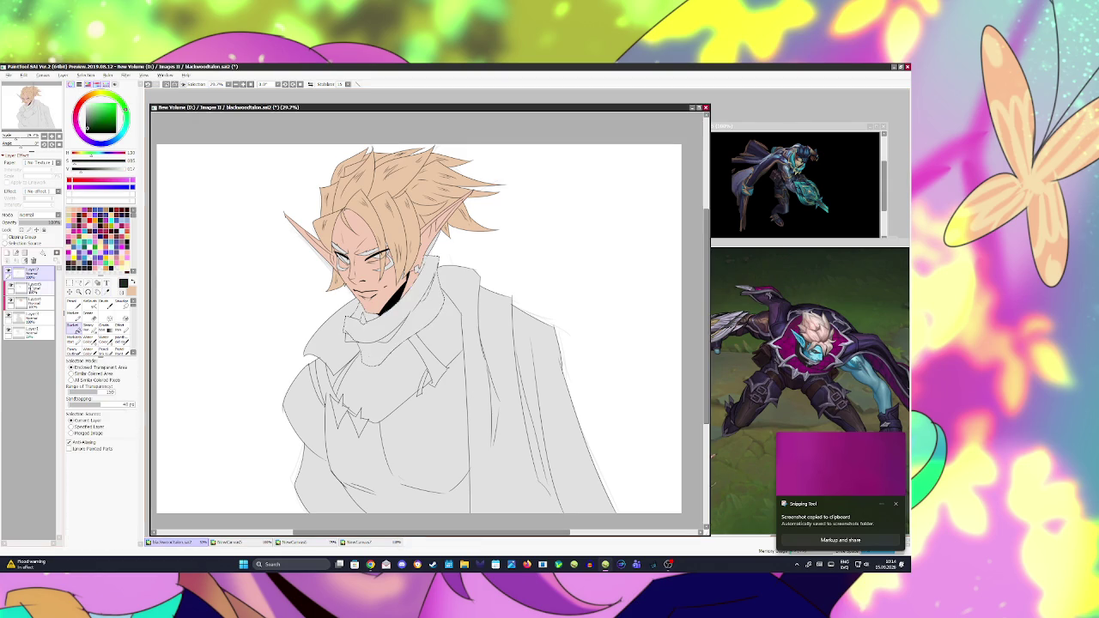
left_click(8, 253)
left_click(365, 325)
key("ctrl+z")
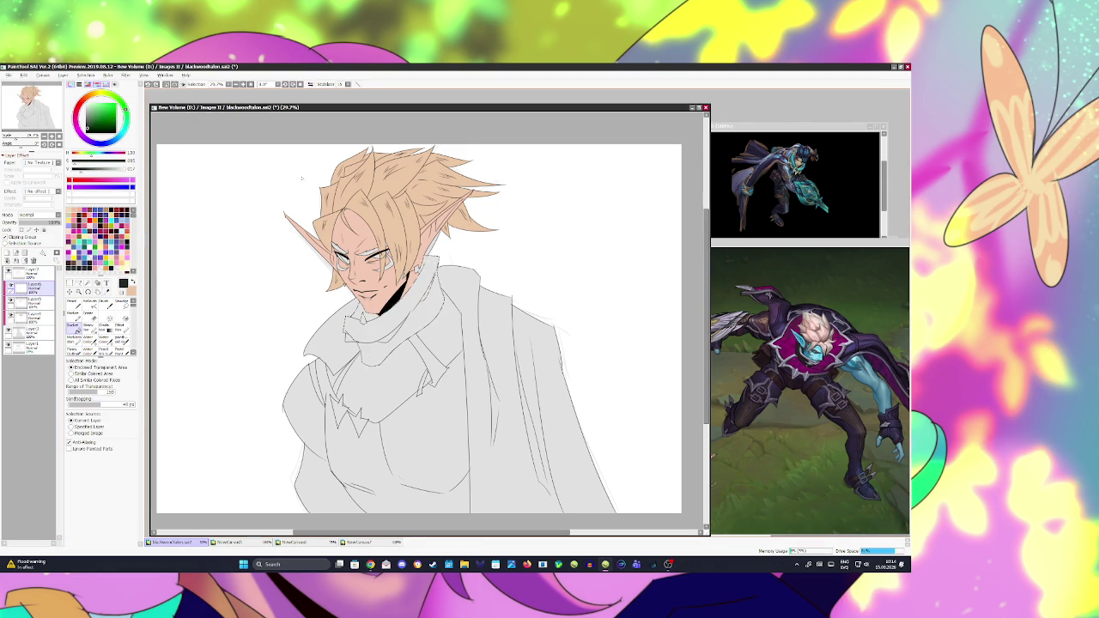
Step: Paste a magenta swatch canvas over the reference, sample it, and bucket-fill the scarf
key("super+shift+s")
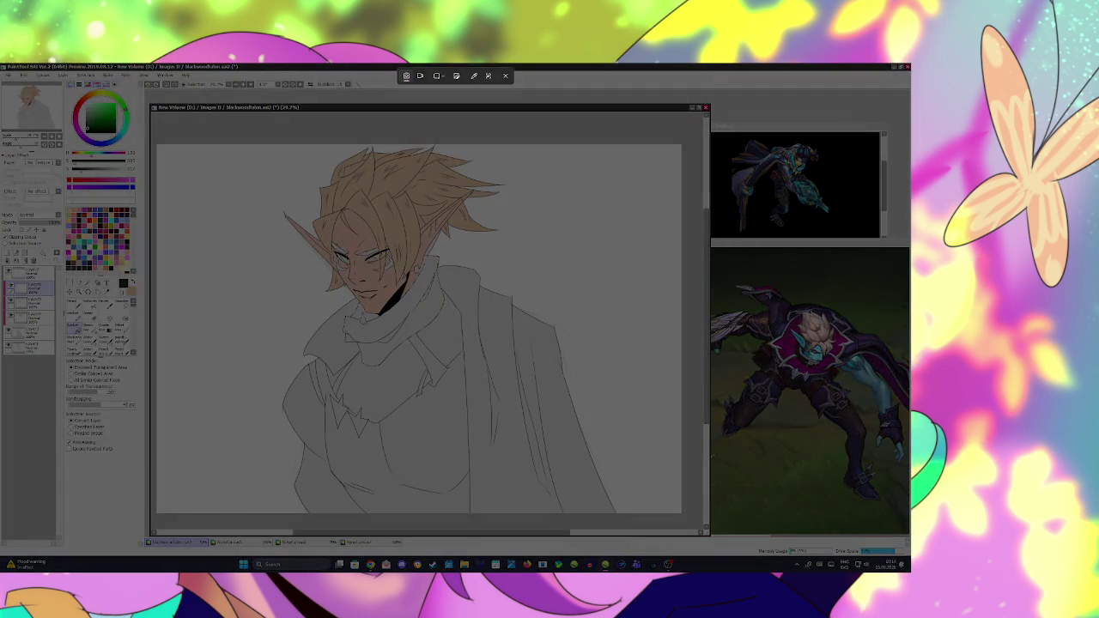
left_click_drag(732, 139, 829, 231)
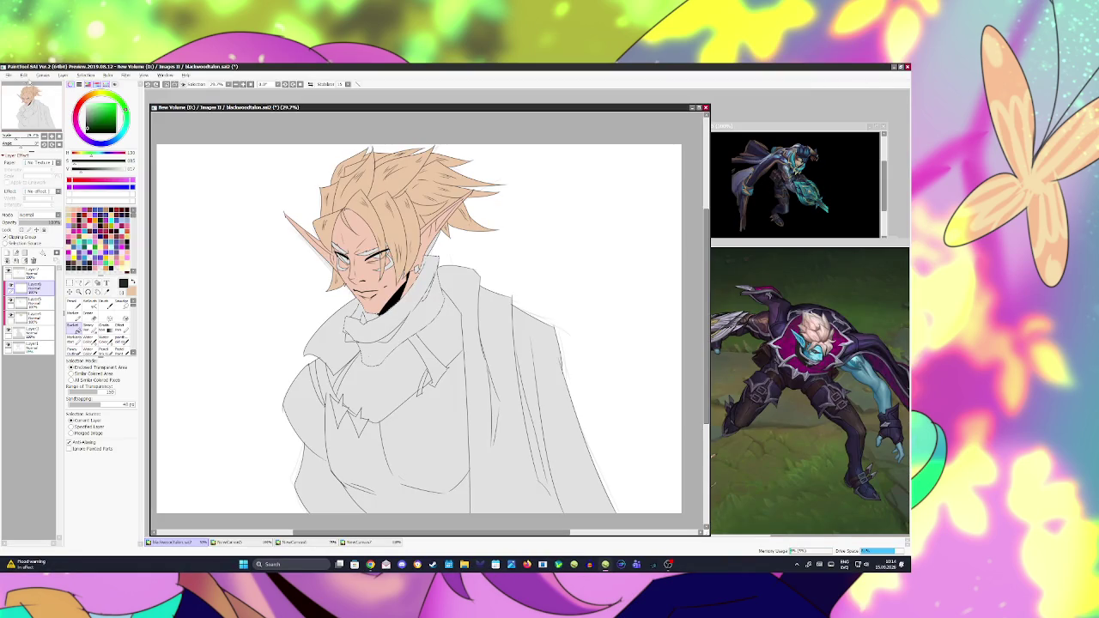
left_click(23, 75)
left_click(34, 103)
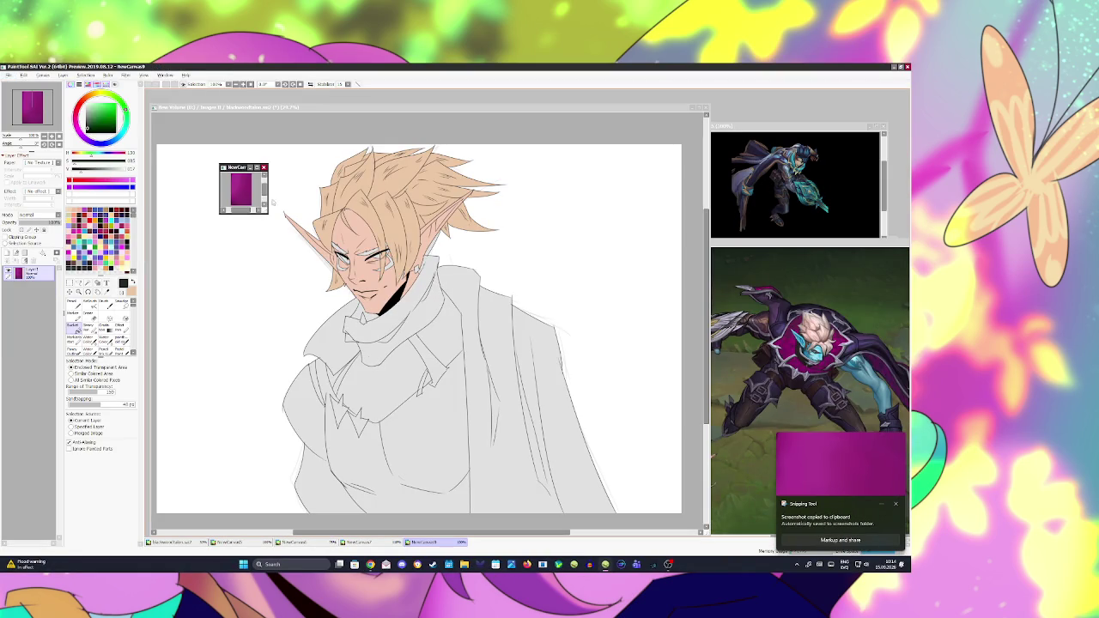
left_click_drag(247, 167, 761, 272)
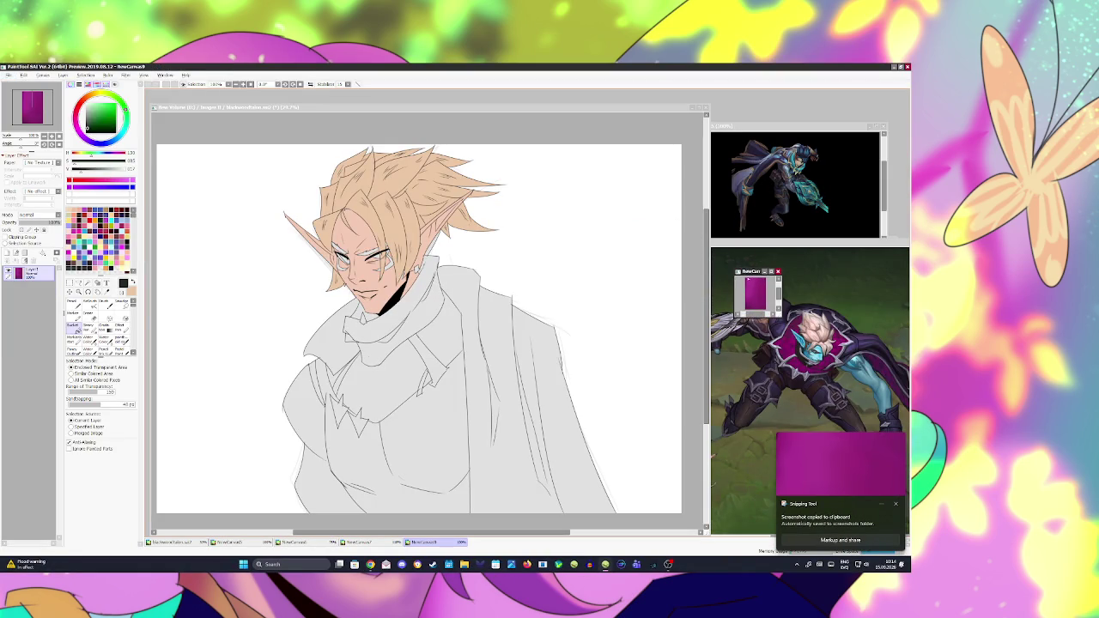
left_click(755, 285, "alt")
left_click(508, 105)
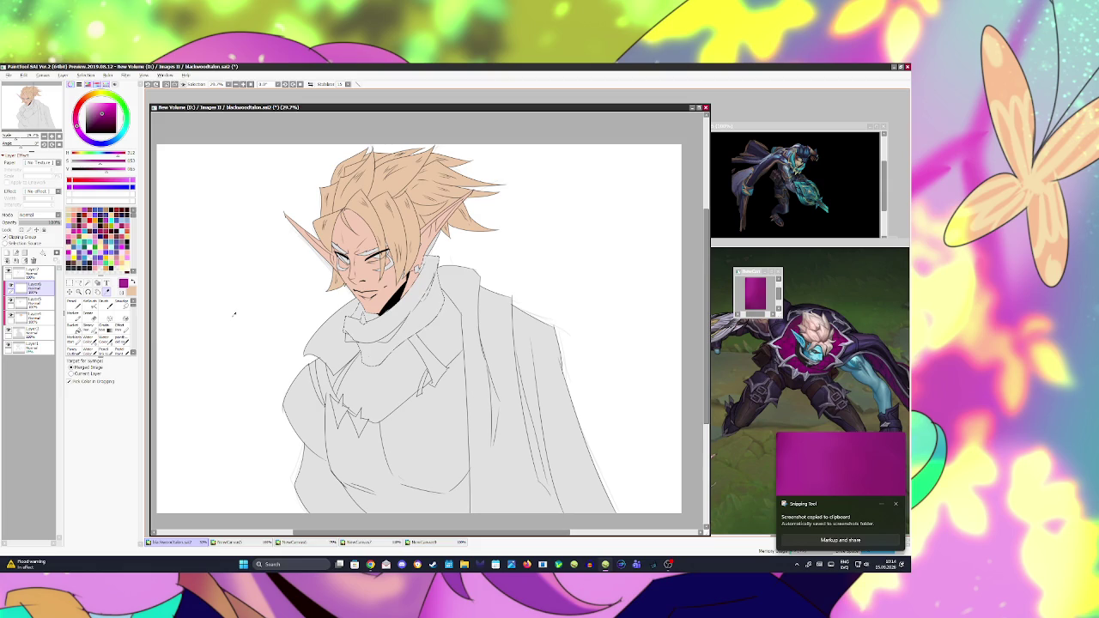
left_click(392, 344)
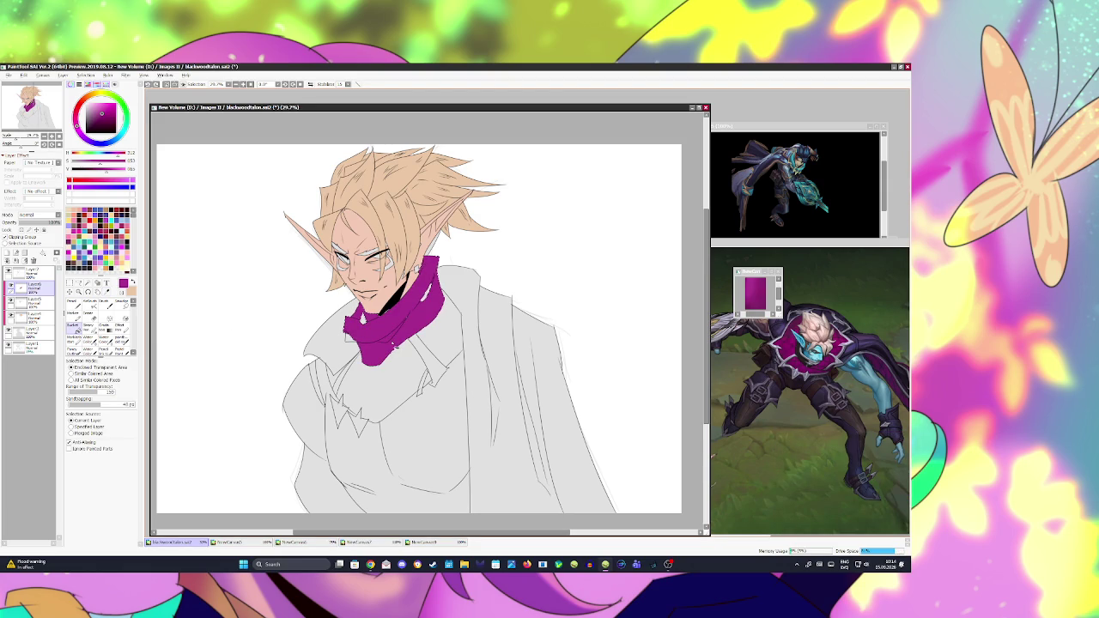
left_click(143, 74)
left_click(154, 94)
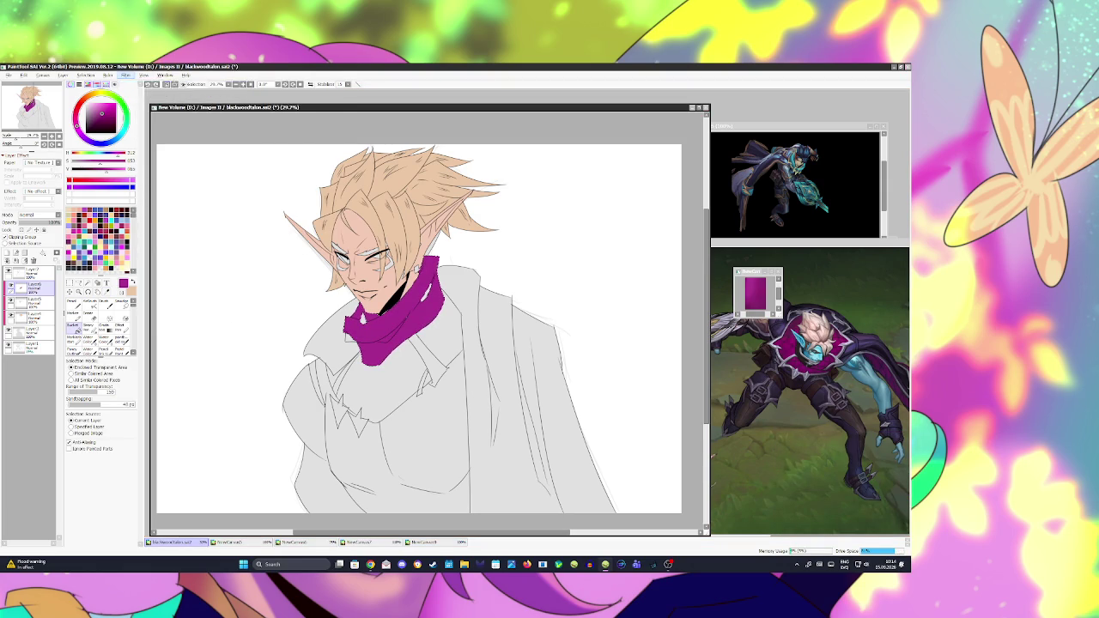
Step: Push the scarf hue to about +12 toward red, raise luminance, lower saturation slightly
left_click_drag(600, 464, 604, 465)
left_click(599, 474)
left_click(599, 483)
left_click_drag(595, 486, 601, 486)
left_click(584, 464)
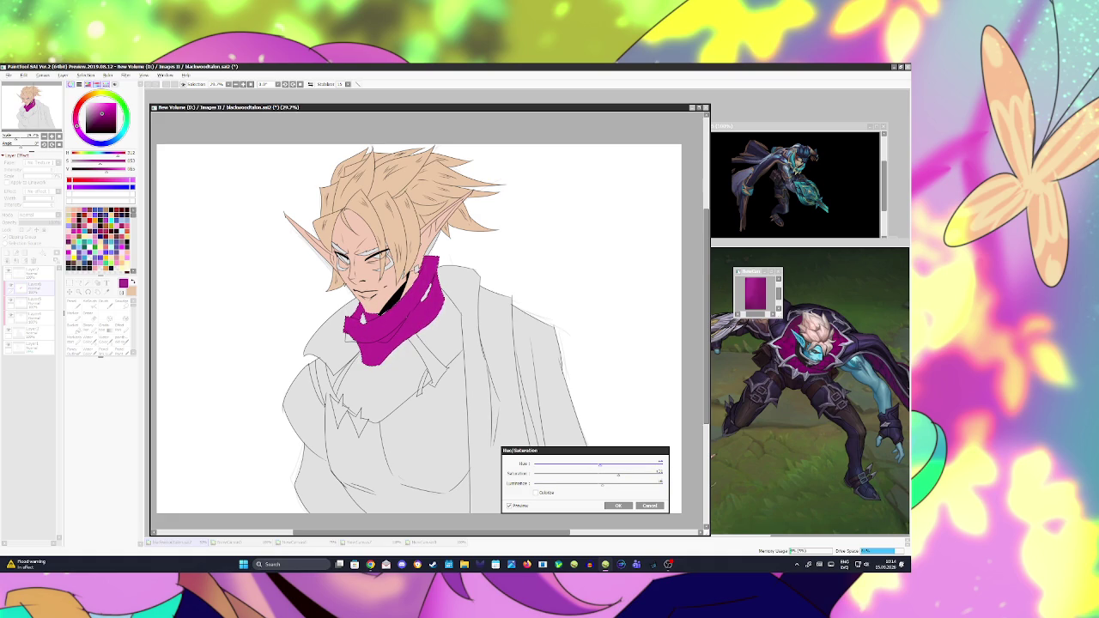
left_click(615, 474)
left_click_drag(600, 466, 604, 466)
left_click(618, 506)
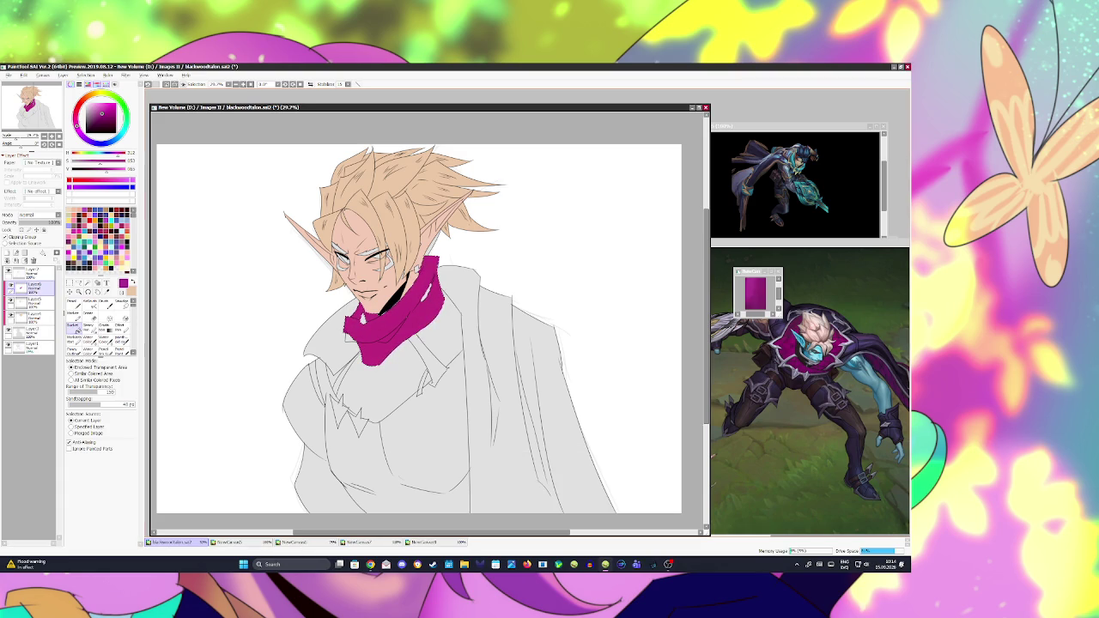
key("ctrl+d")
left_click(370, 564)
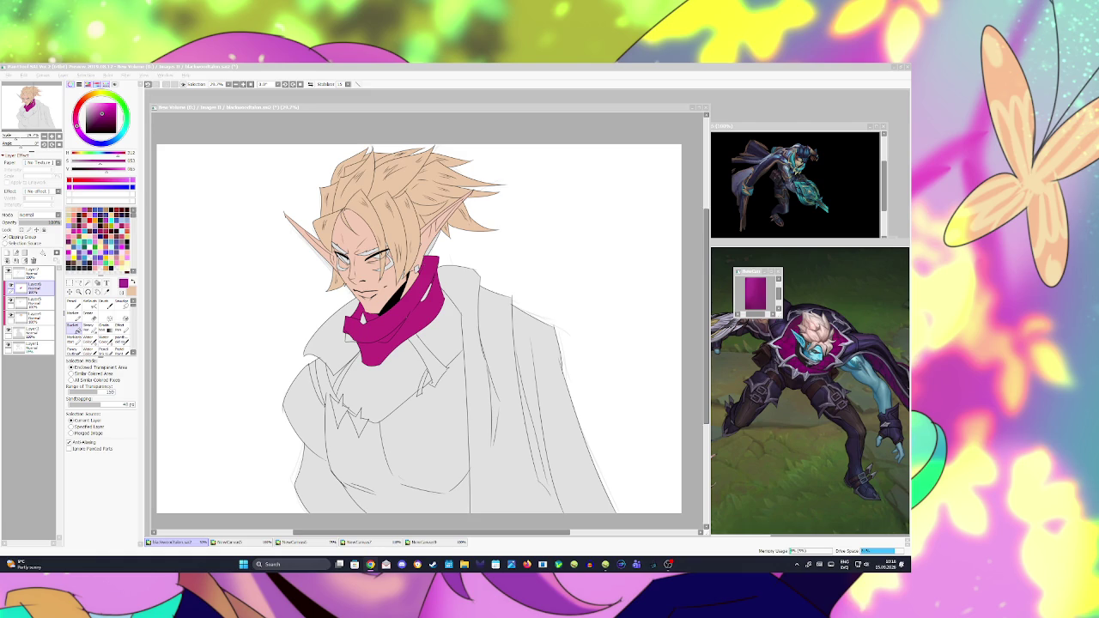
Step: Fill a small marked area beside the hair with dark red-brown on a new layer
left_click(440, 324)
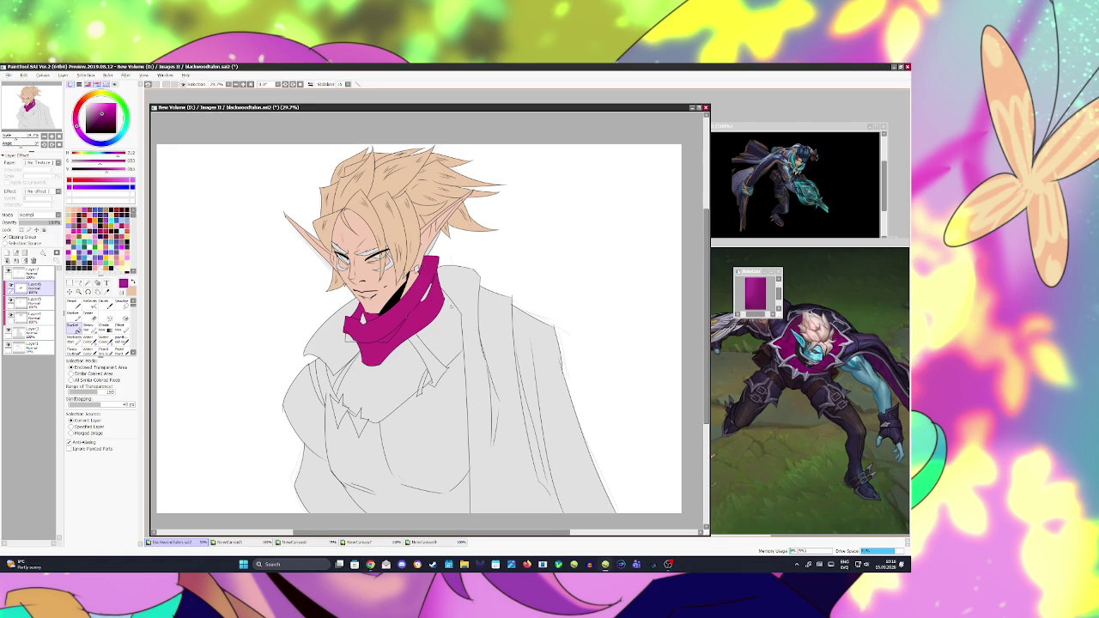
key("alt")
key("n")
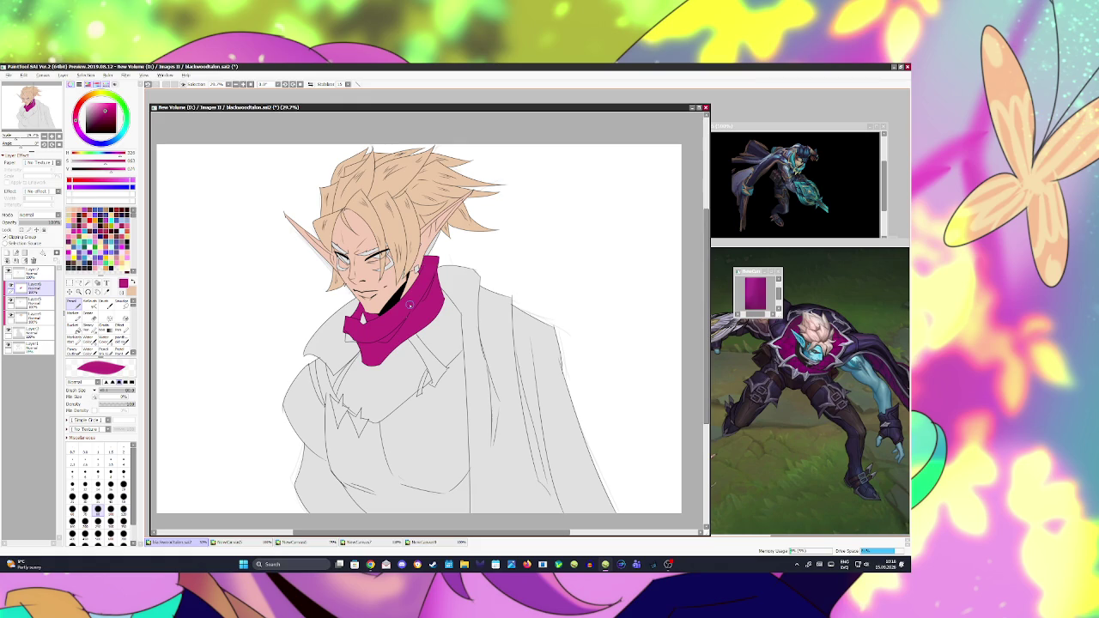
key("alt")
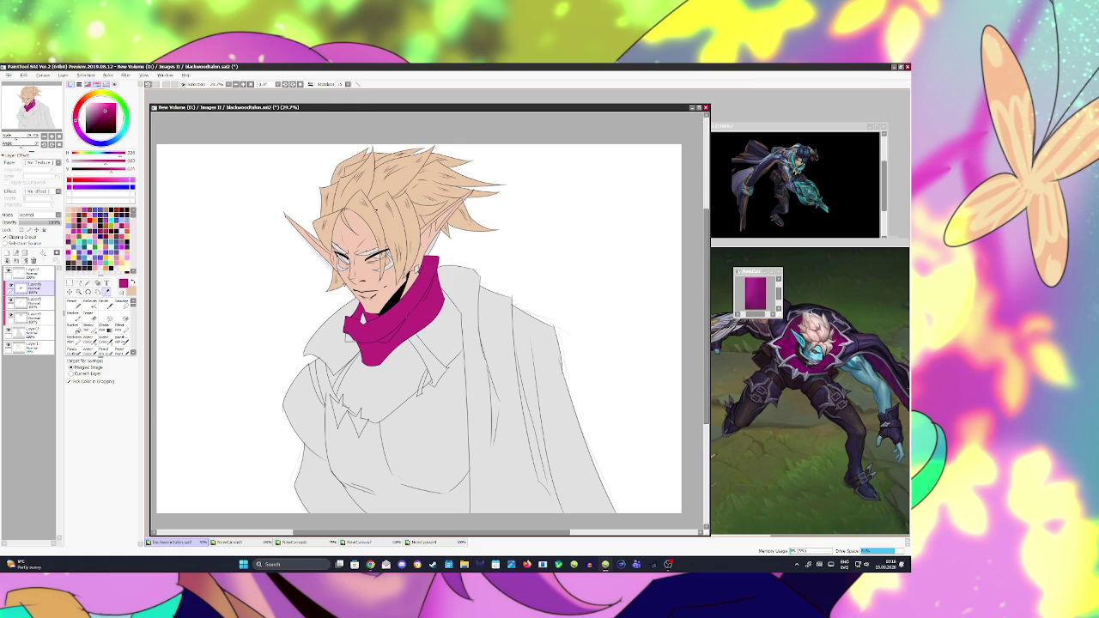
key("w")
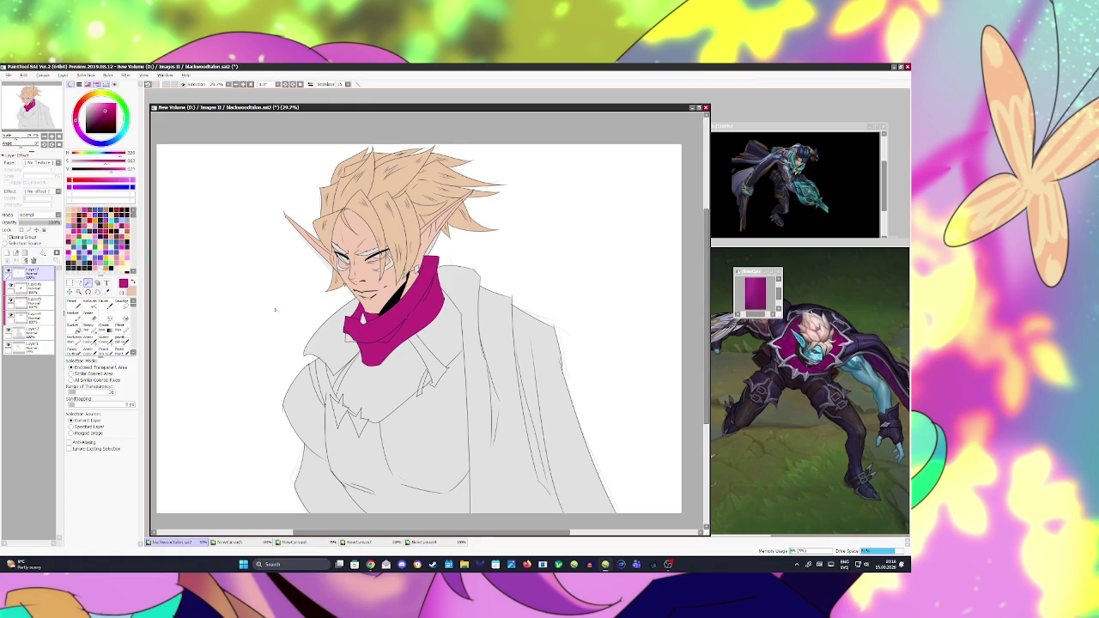
key("alt+Tab")
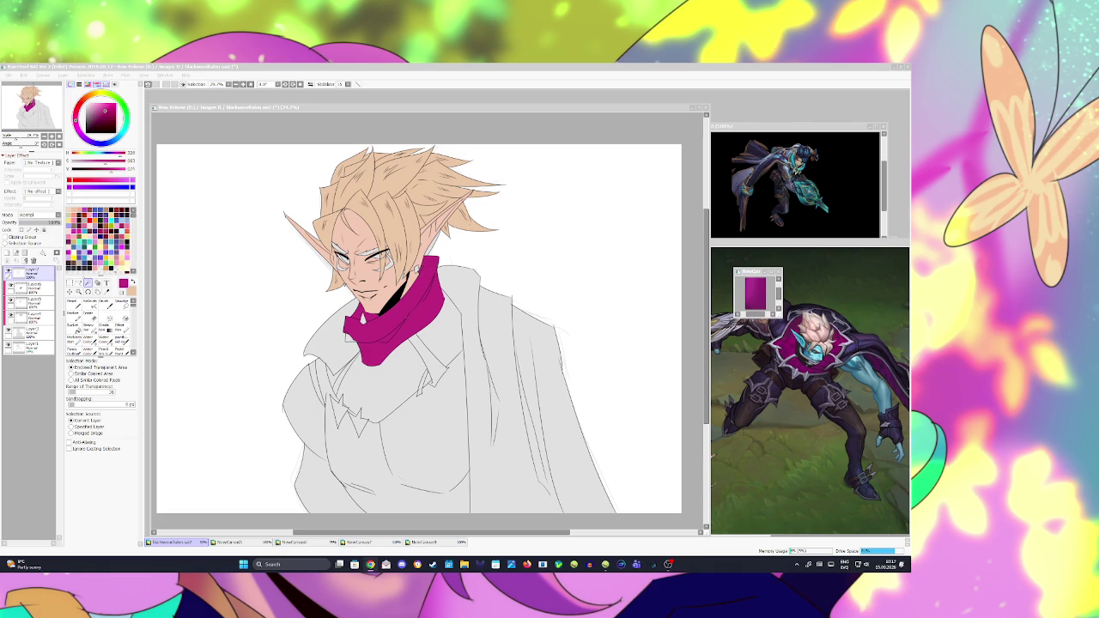
key("alt+Tab")
left_click_drag(439, 231, 429, 253)
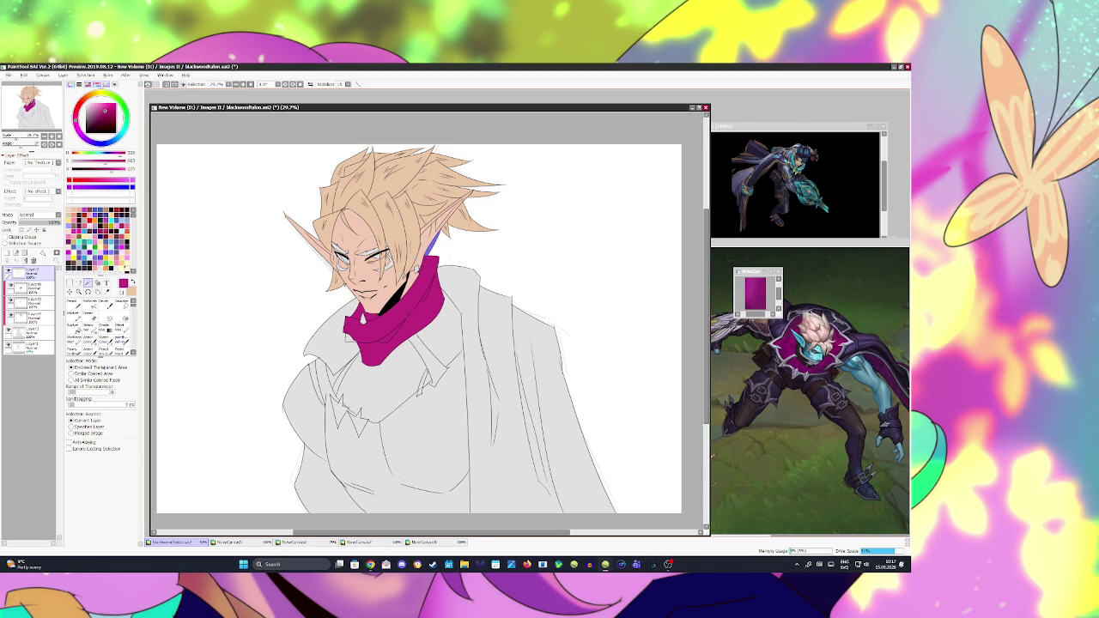
left_click(7, 253)
left_click_drag(102, 110, 92, 111)
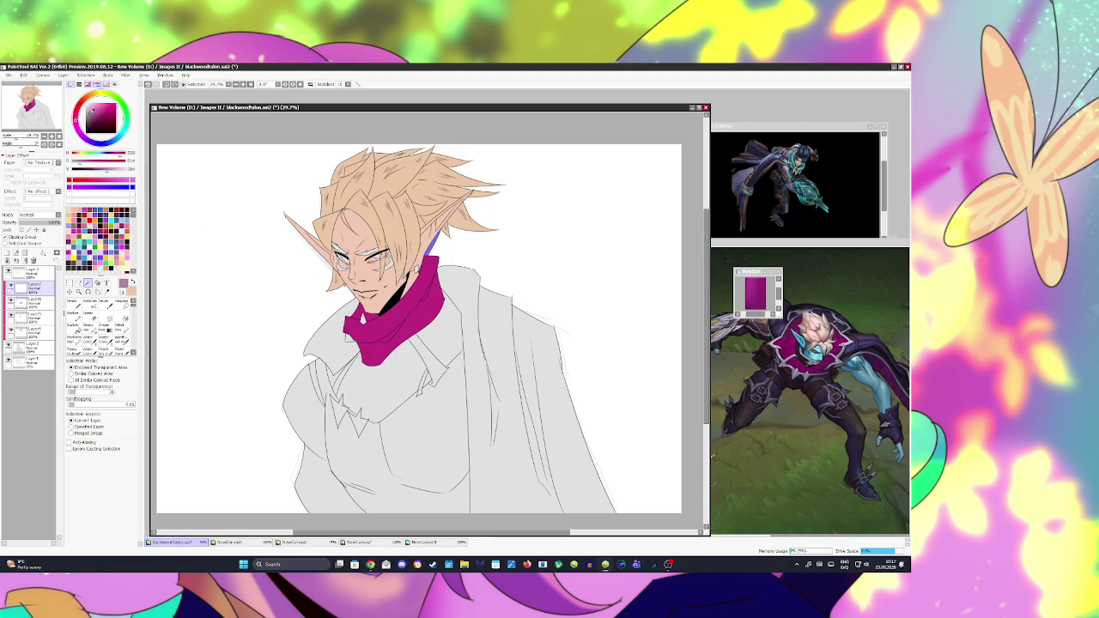
left_click(101, 116)
left_click(74, 328)
left_click(434, 243)
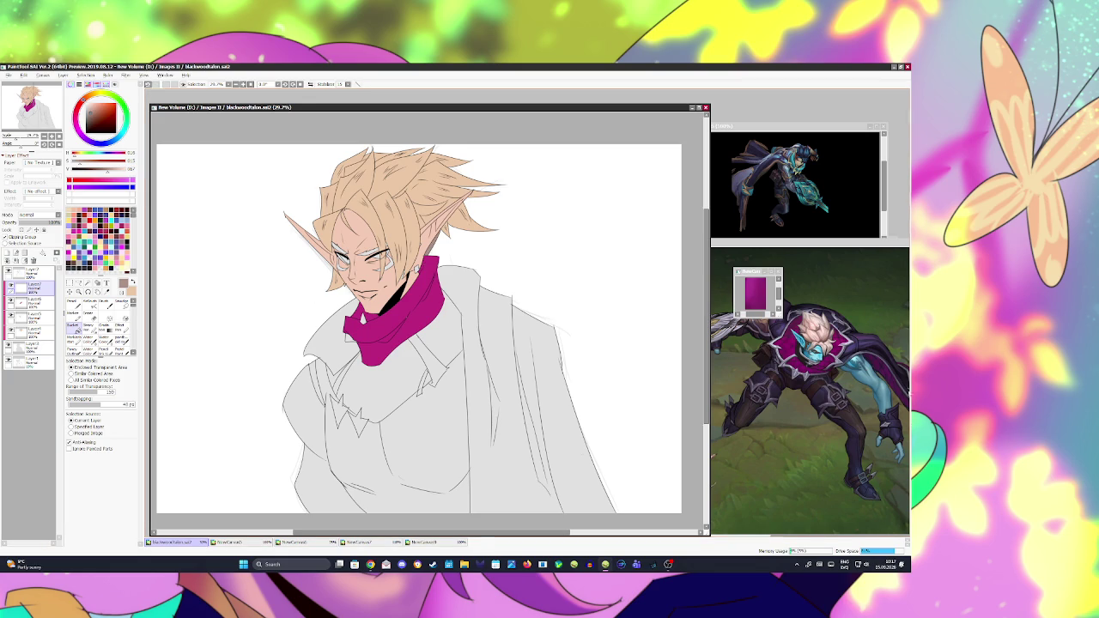
Step: Close the magenta swatch canvas and paste the League of Legends splash art as a canvas
left_click(370, 564)
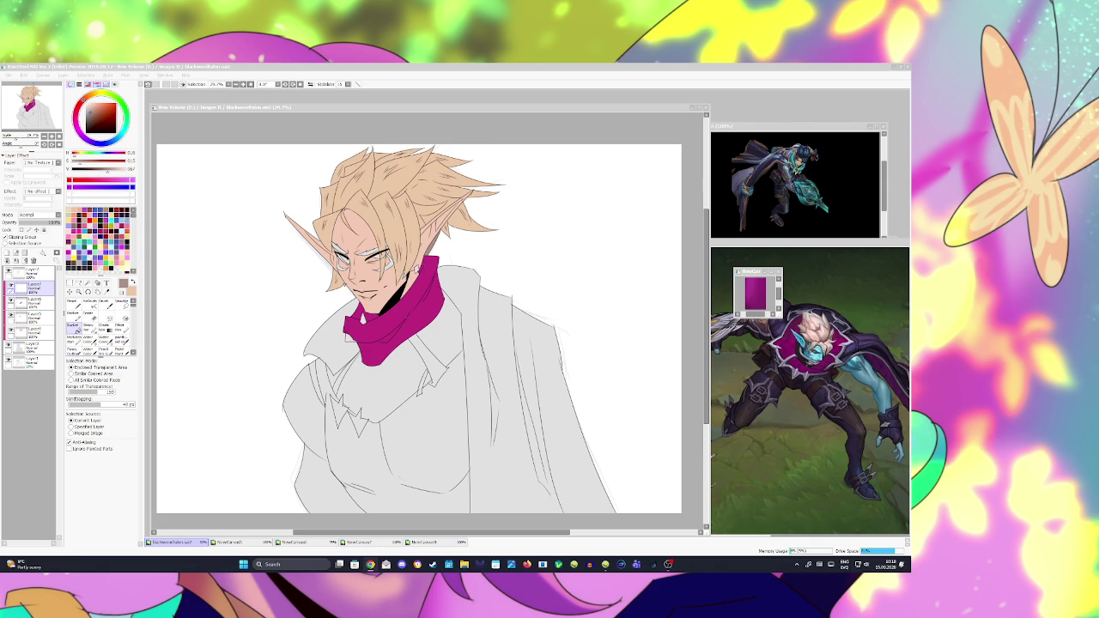
left_click(653, 258)
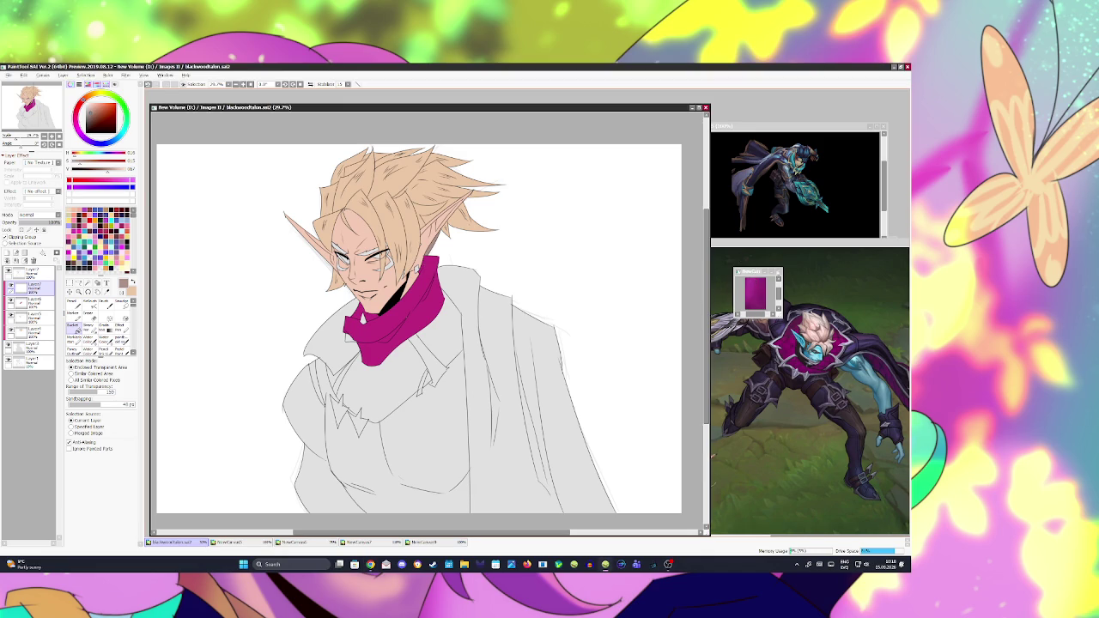
left_click(779, 272)
key("ctrl+shift+v")
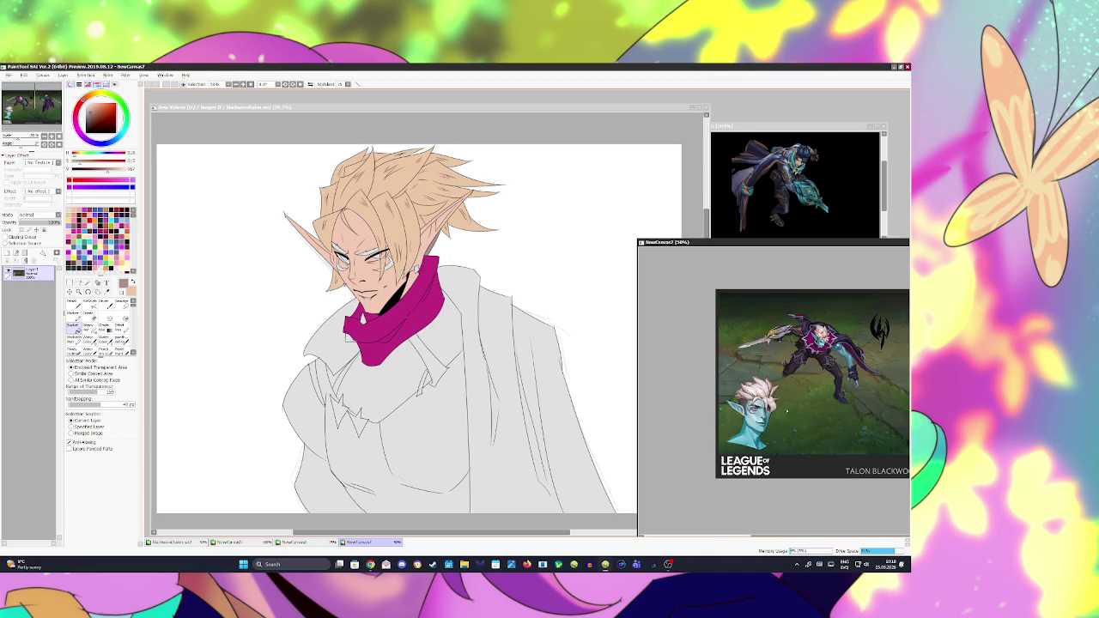
Step: Paste the champion's eye crop as NewCanvas10 over the splash art and sample its dark brown
scroll(773, 387, "up", 3)
key("super+shift+s")
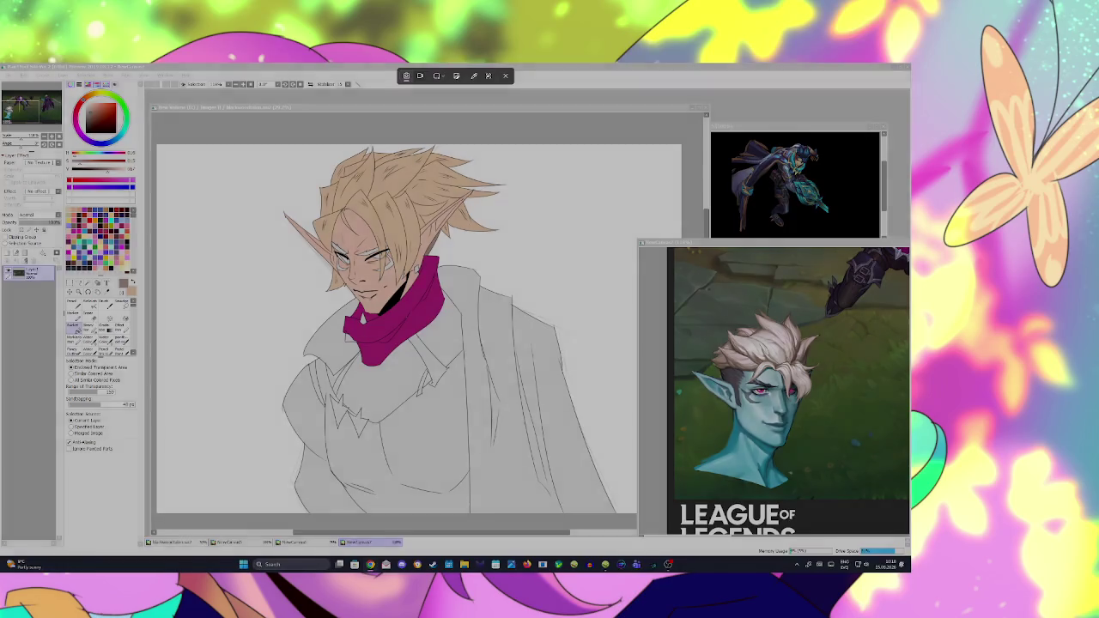
key("Escape")
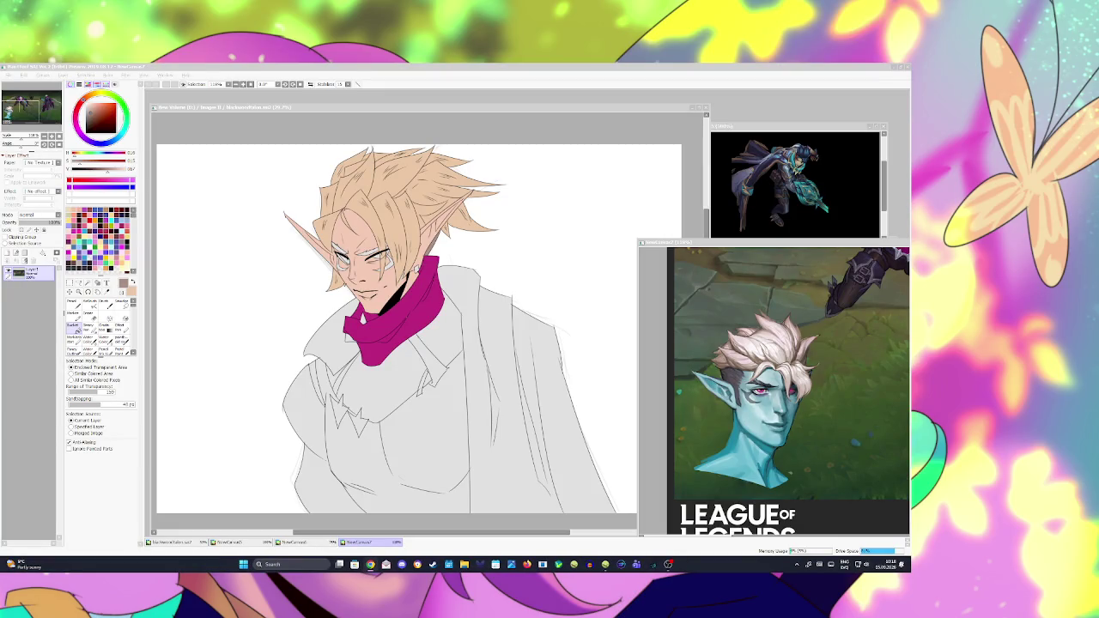
left_click(13, 76)
left_click(34, 99)
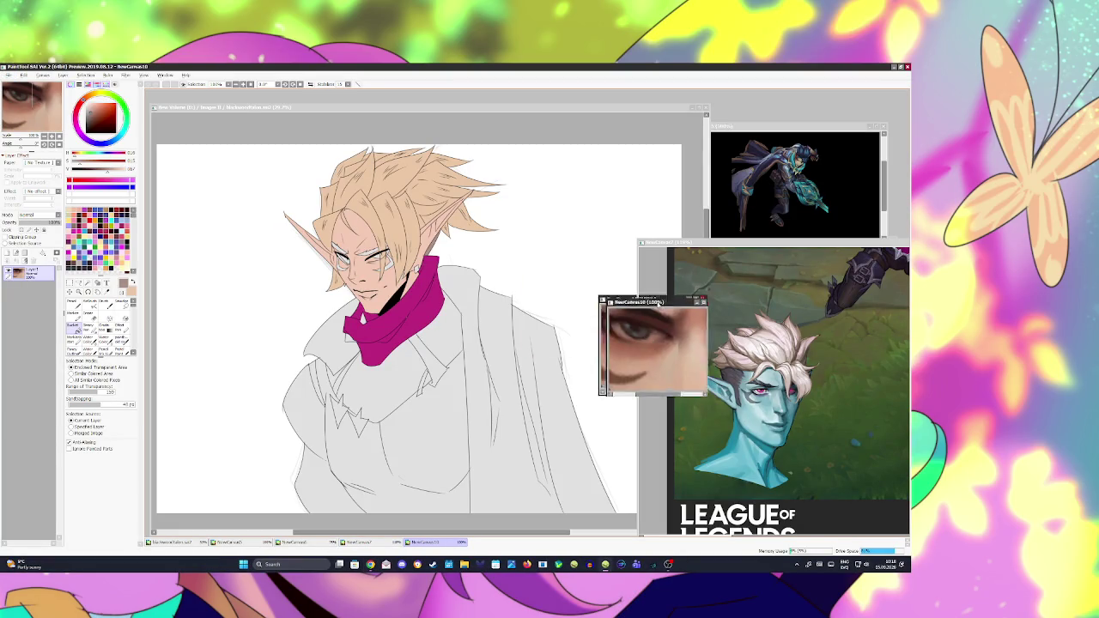
left_click_drag(282, 176, 746, 257)
key("alt")
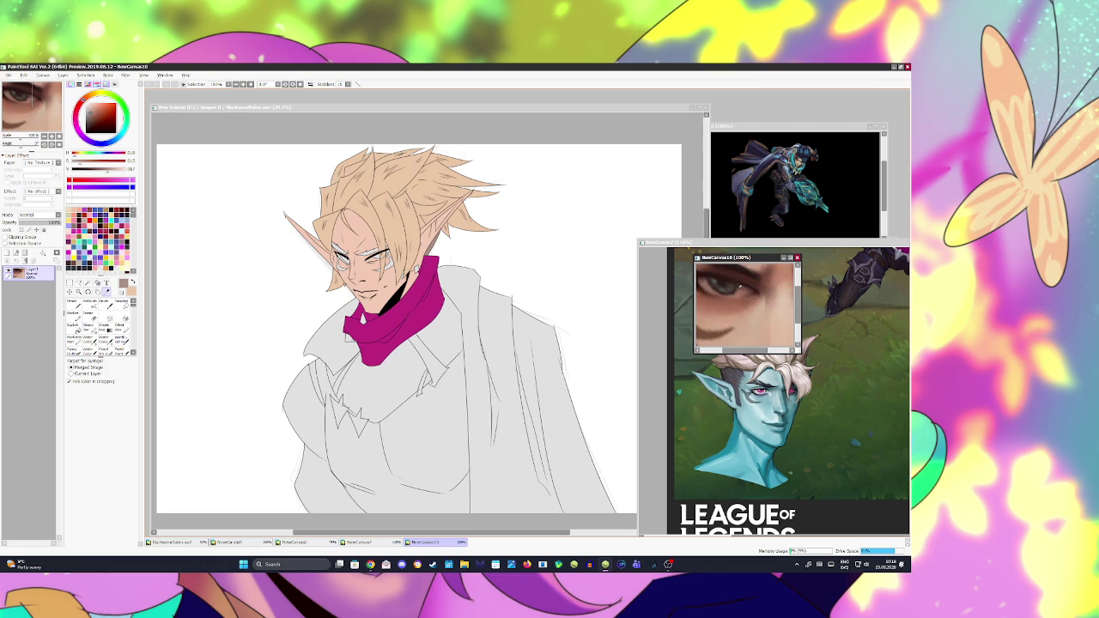
left_click(727, 286)
left_click(727, 286)
left_click(358, 110)
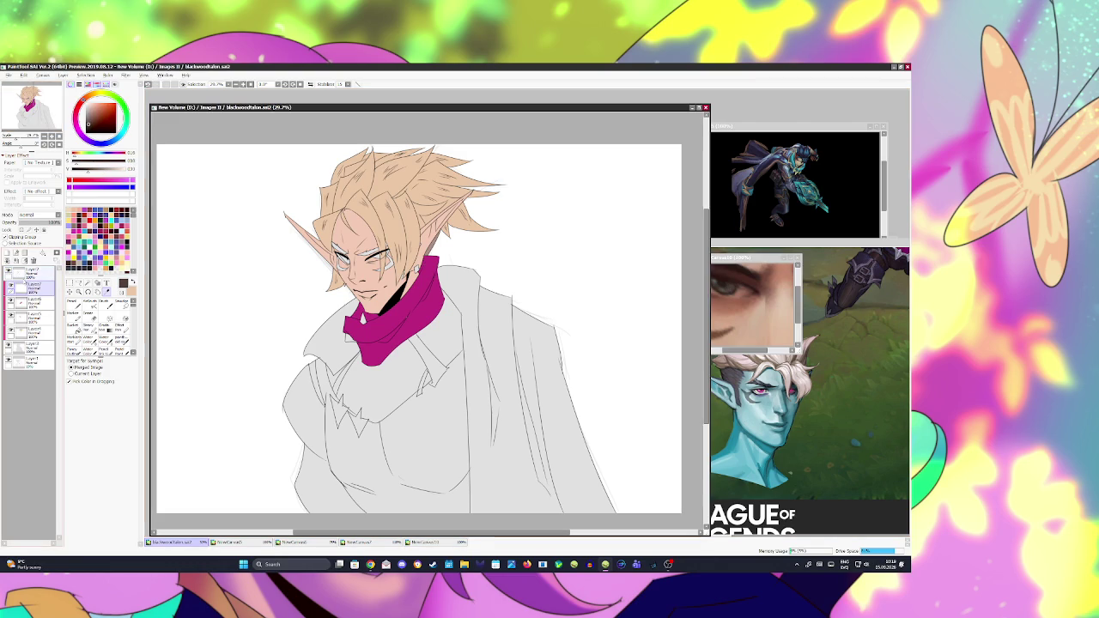
Step: Magic-wand both eyes on the line layer and add a new layer above it
scroll(378, 274, "up", 2)
scroll(378, 275, "up", 2)
left_click(83, 283)
left_click(342, 262)
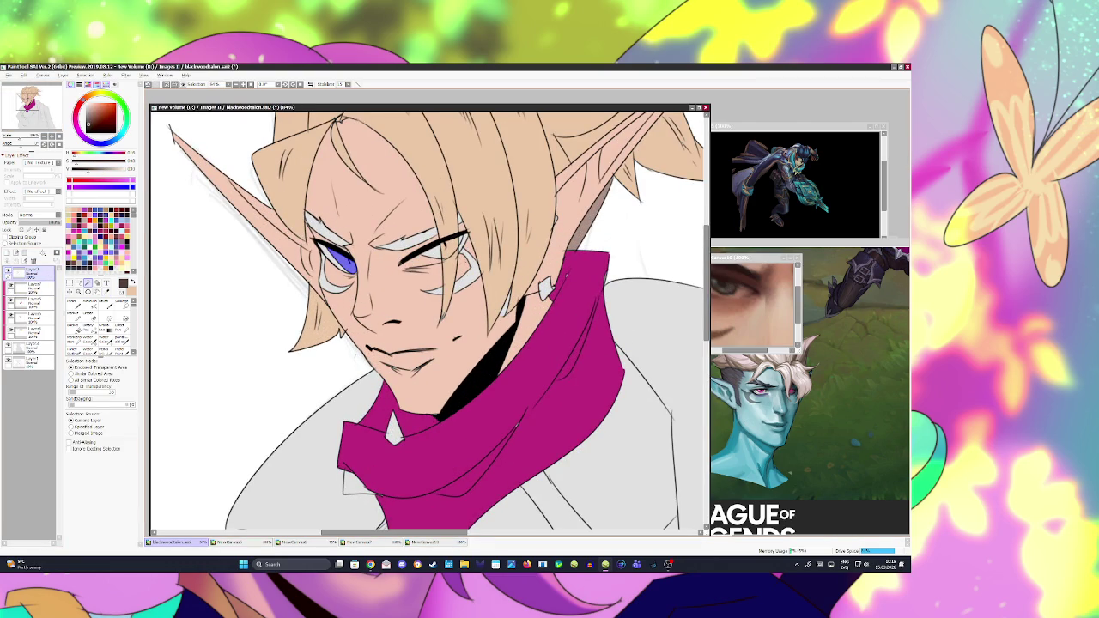
left_click(431, 253)
left_click(30, 286)
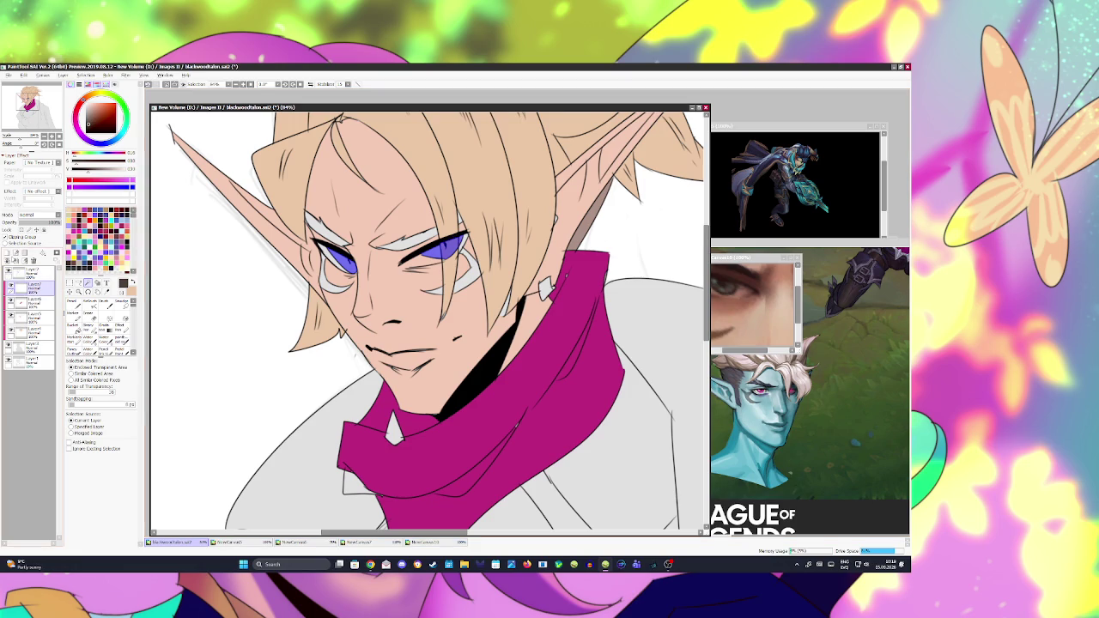
left_click(8, 251)
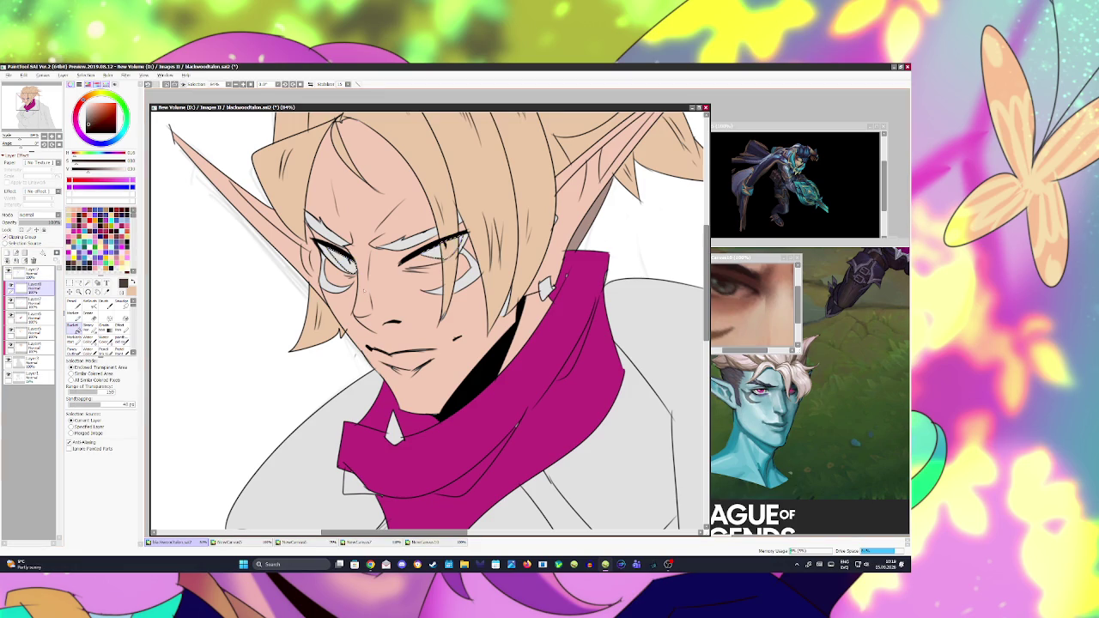
scroll(429, 322, "down", 5)
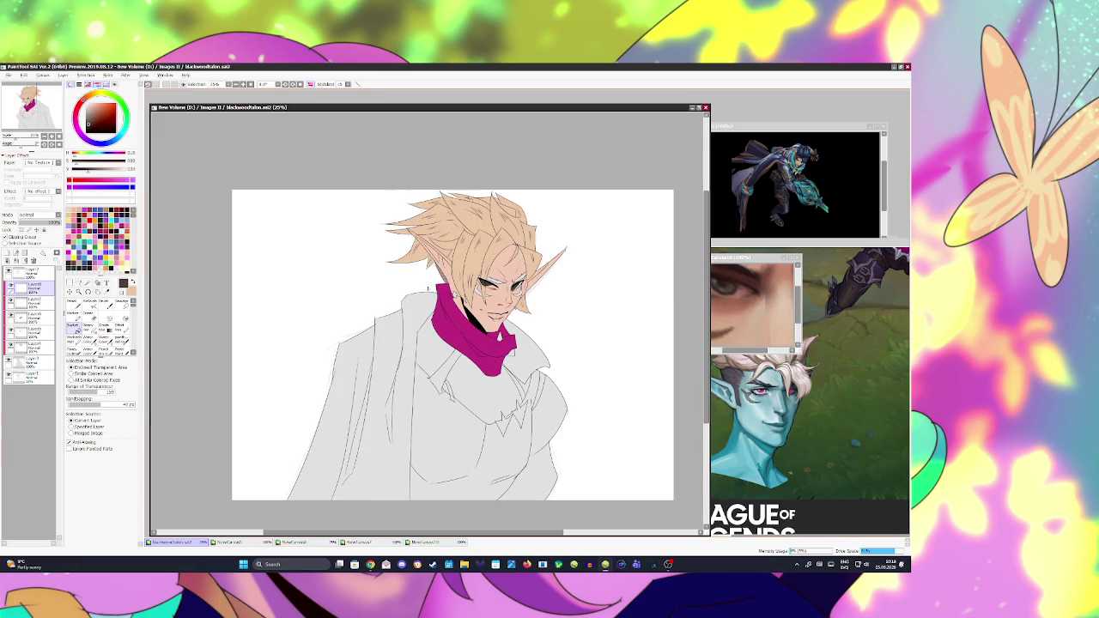
key("h")
scroll(362, 295, "up", 6)
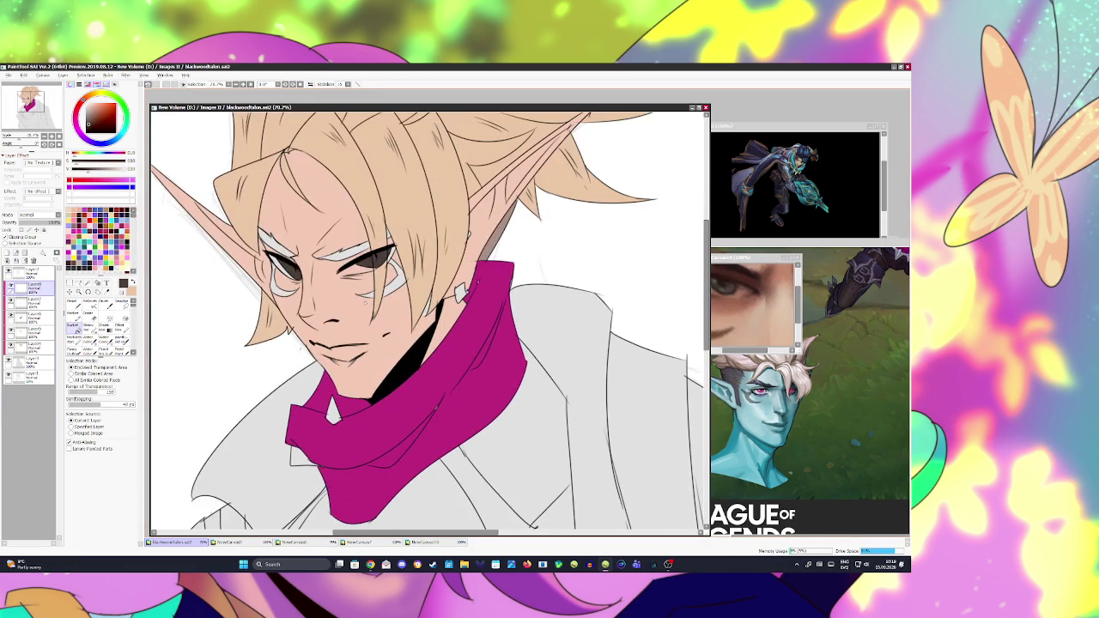
Step: Reselect both irises, add an iris layer, and pick teal-green with a new brush size
left_click(32, 271)
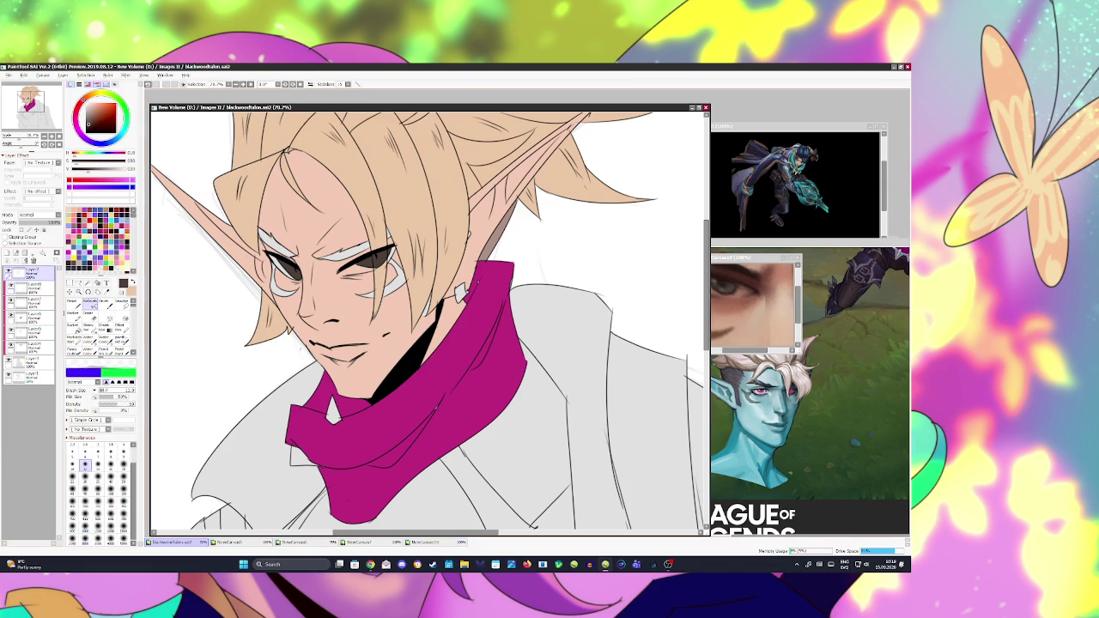
left_click(88, 281)
left_click(290, 270)
left_click(367, 263)
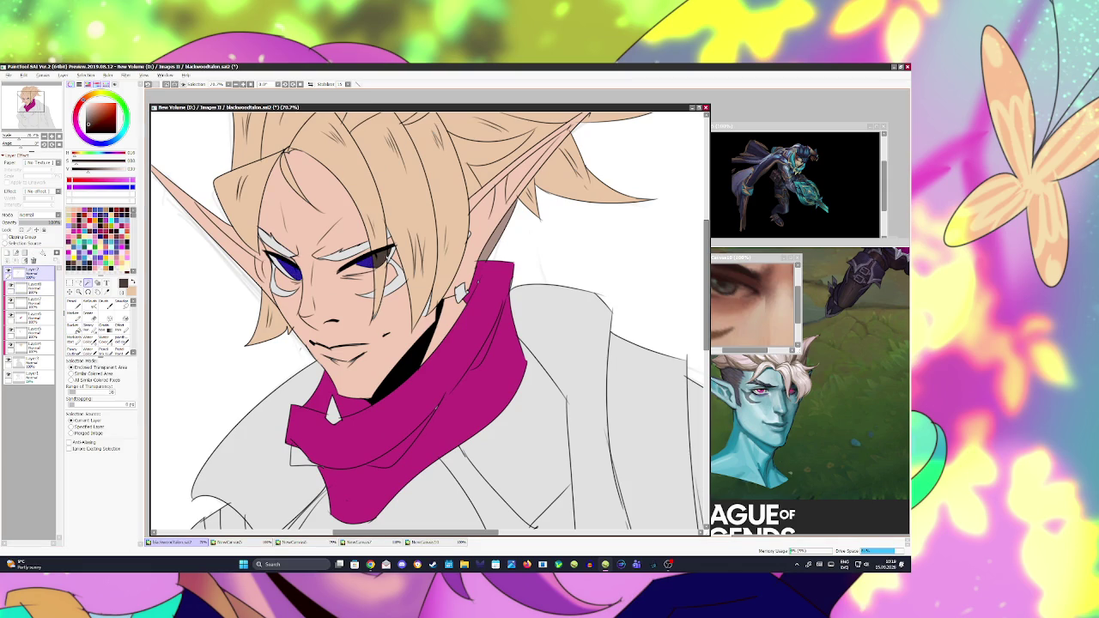
left_click(8, 252)
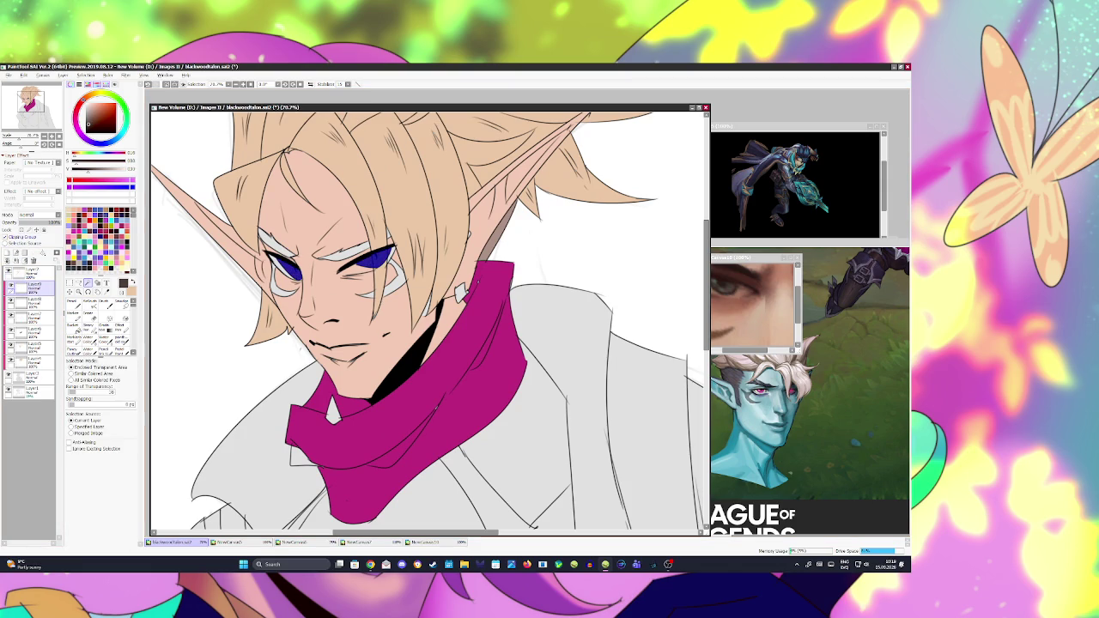
left_click(112, 120)
left_click(124, 128)
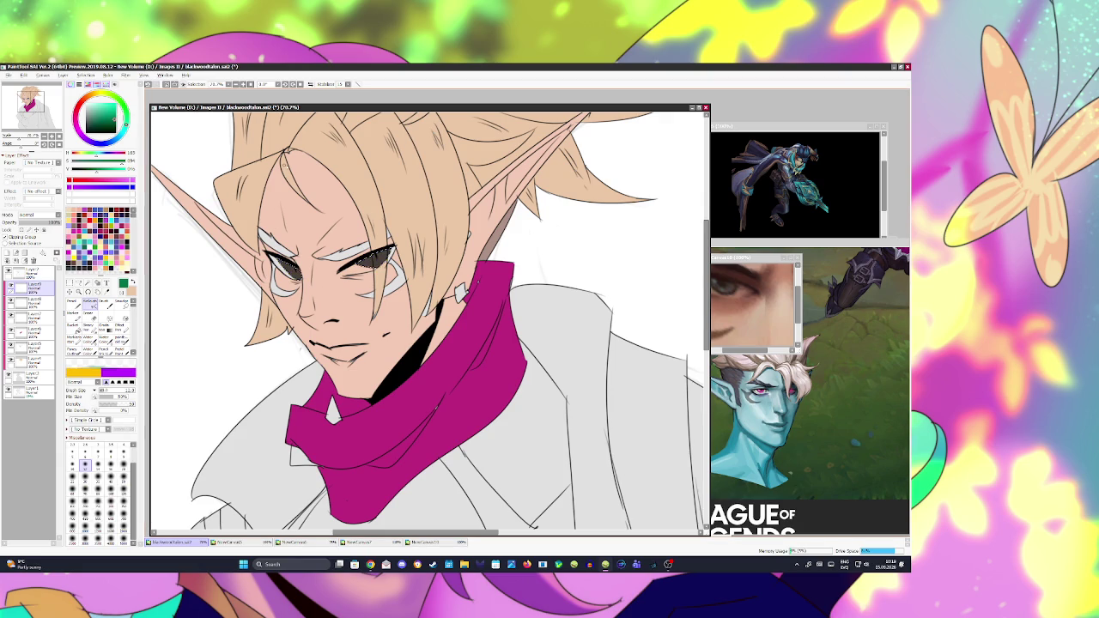
left_click(72, 488)
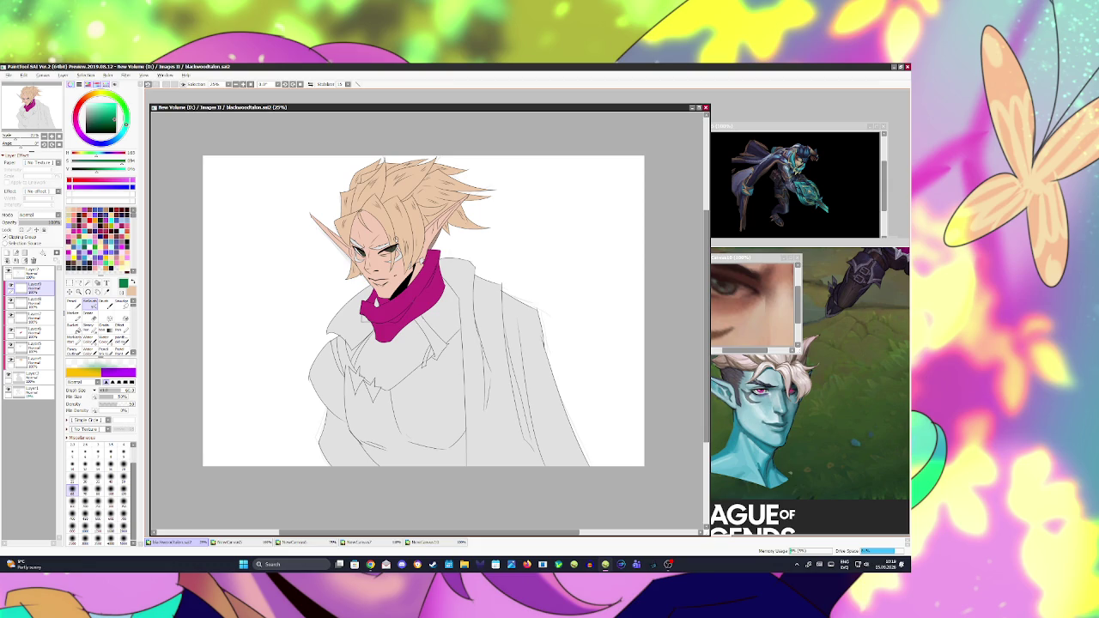
Step: Paint a trial purple band under the left eye, undo it, and add Layer10
scroll(398, 240, "up", 2)
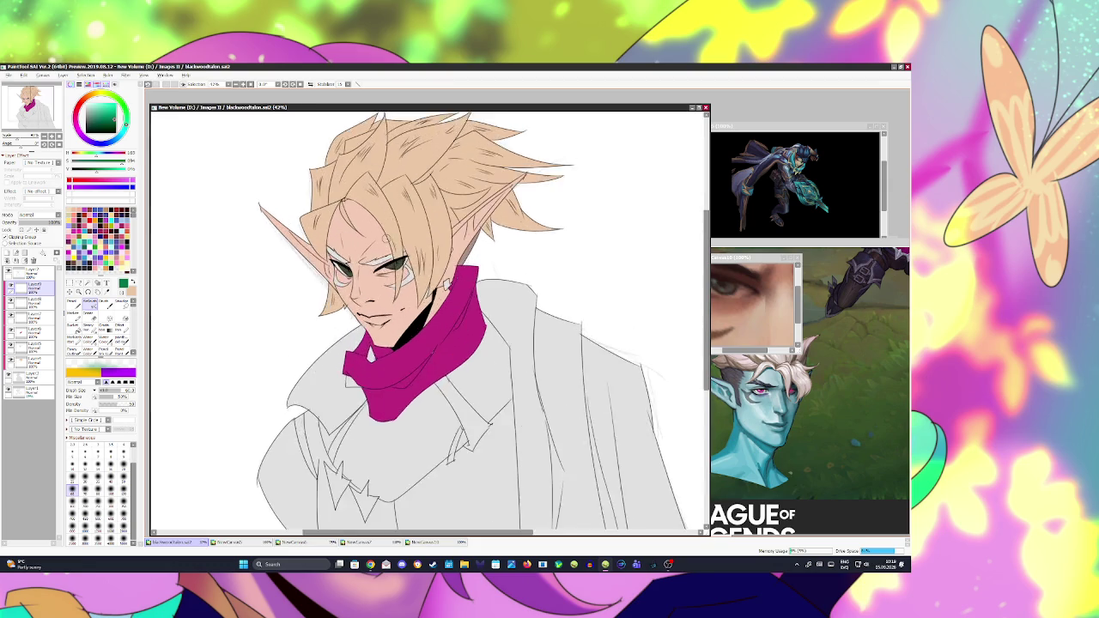
scroll(394, 245, "up", 2)
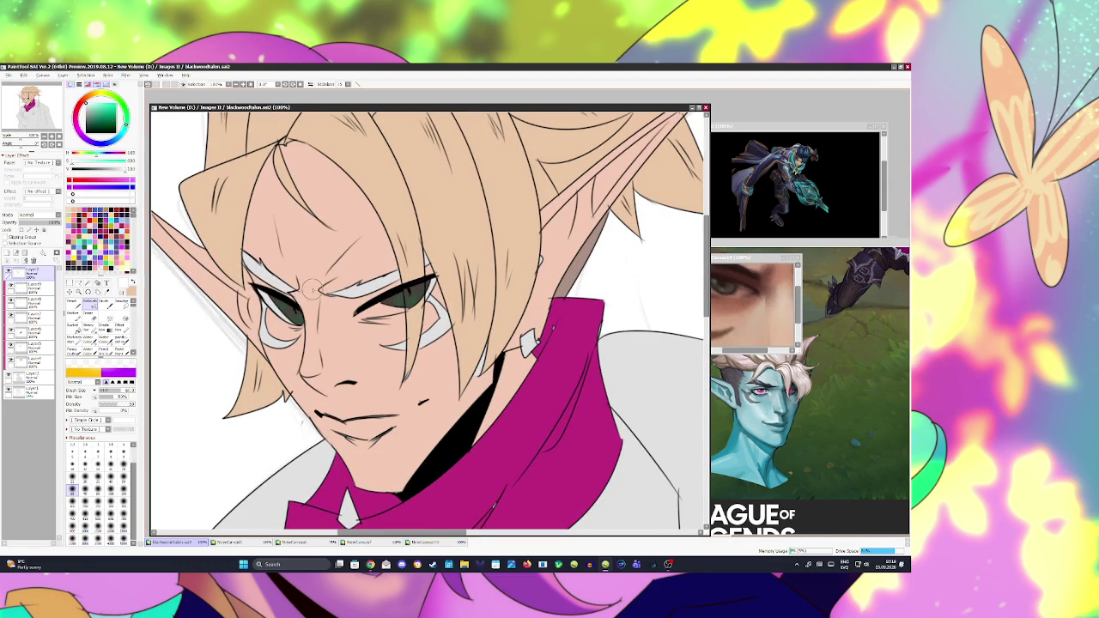
mouse_move(354, 315)
left_mouse_down()
mouse_move(406, 304)
mouse_move(436, 278)
left_mouse_up()
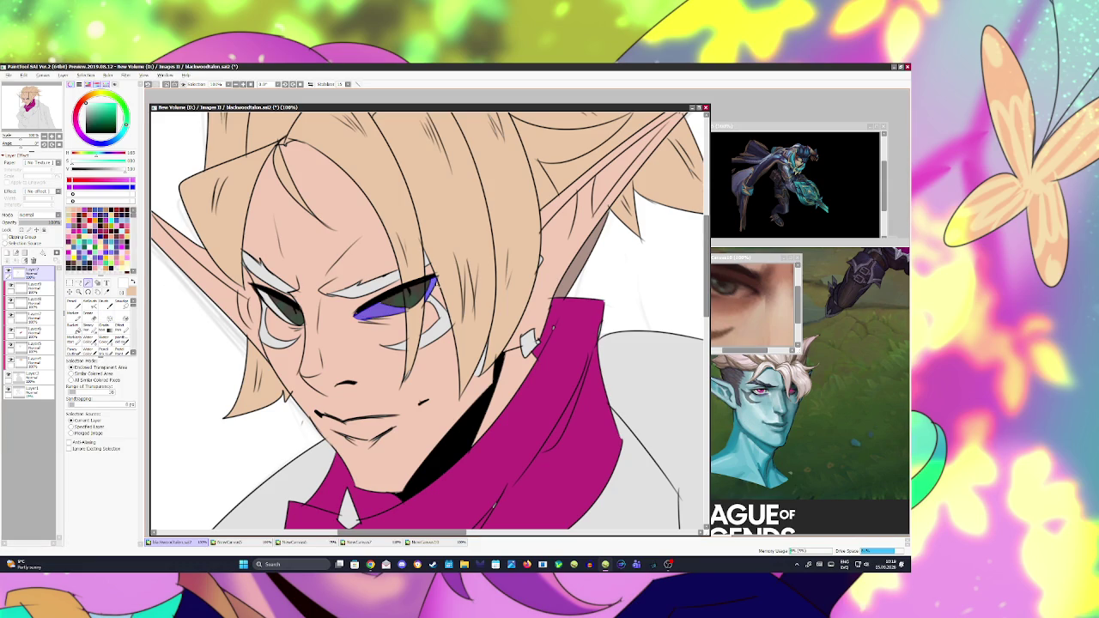
key("ctrl+z")
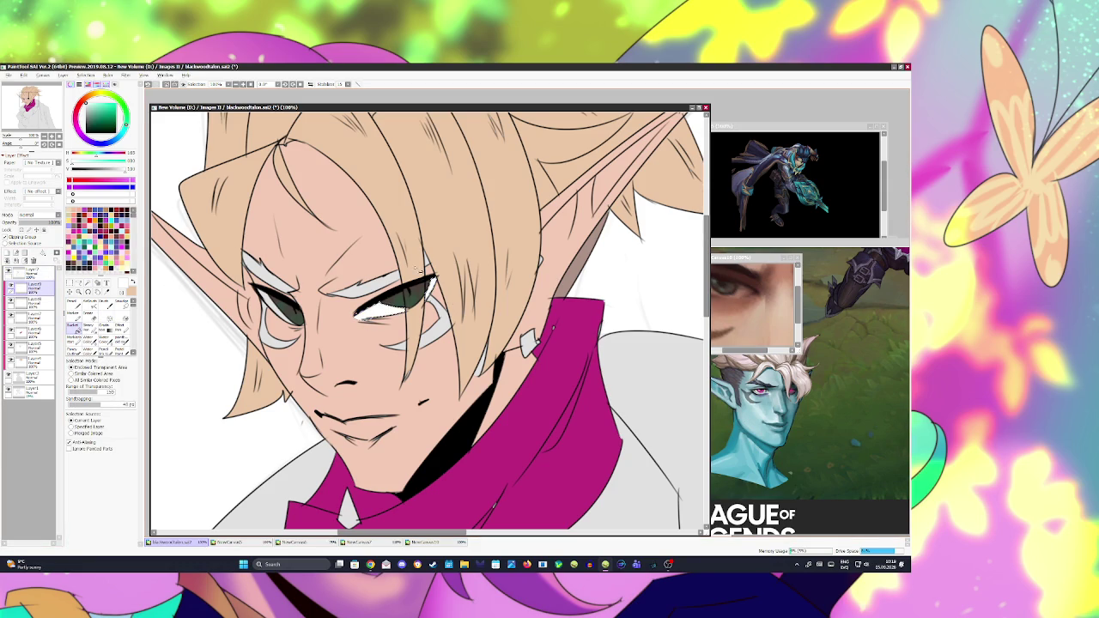
left_click(33, 318)
left_click(8, 259)
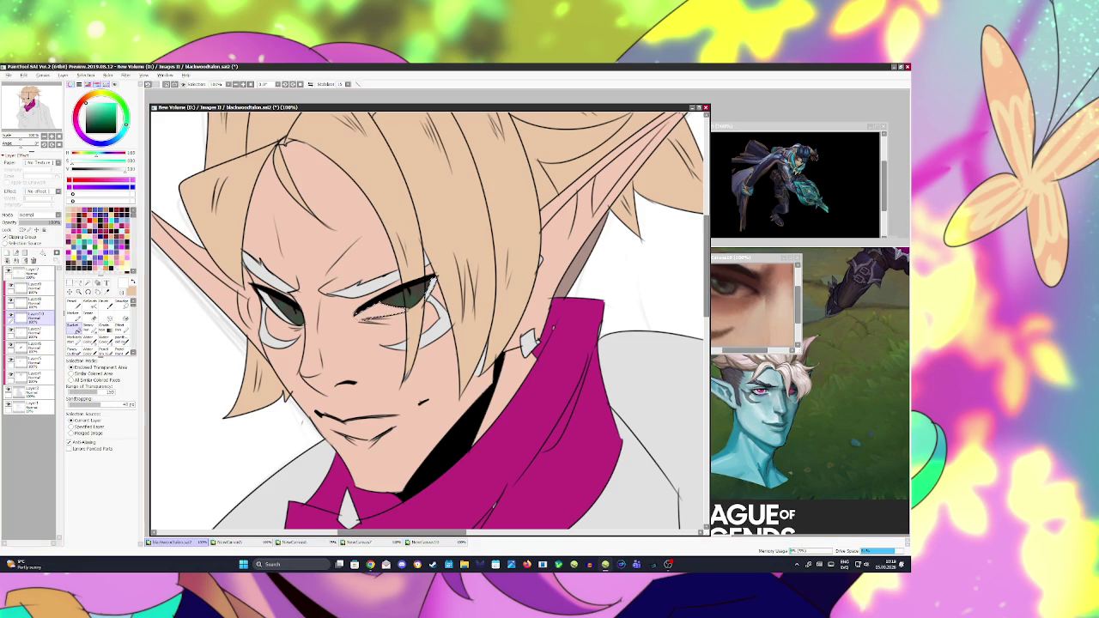
key("minus")
key("minus")
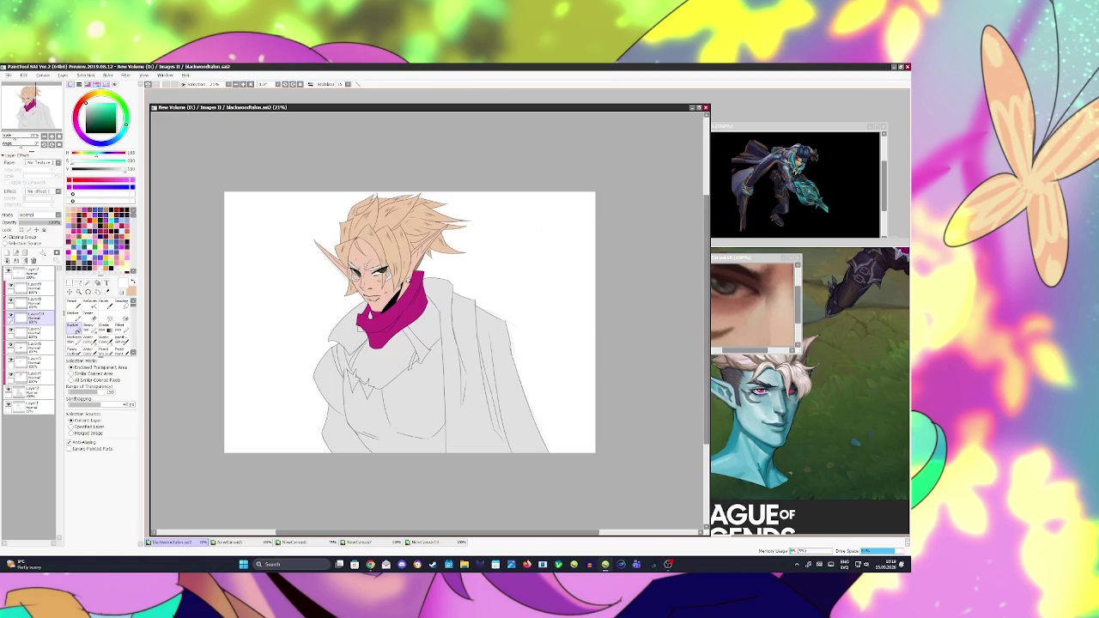
Step: Add Layer11 at the top of the stack, pick a painting brush and mirror the view
scroll(377, 274, "up", 3)
scroll(377, 275, "up", 2)
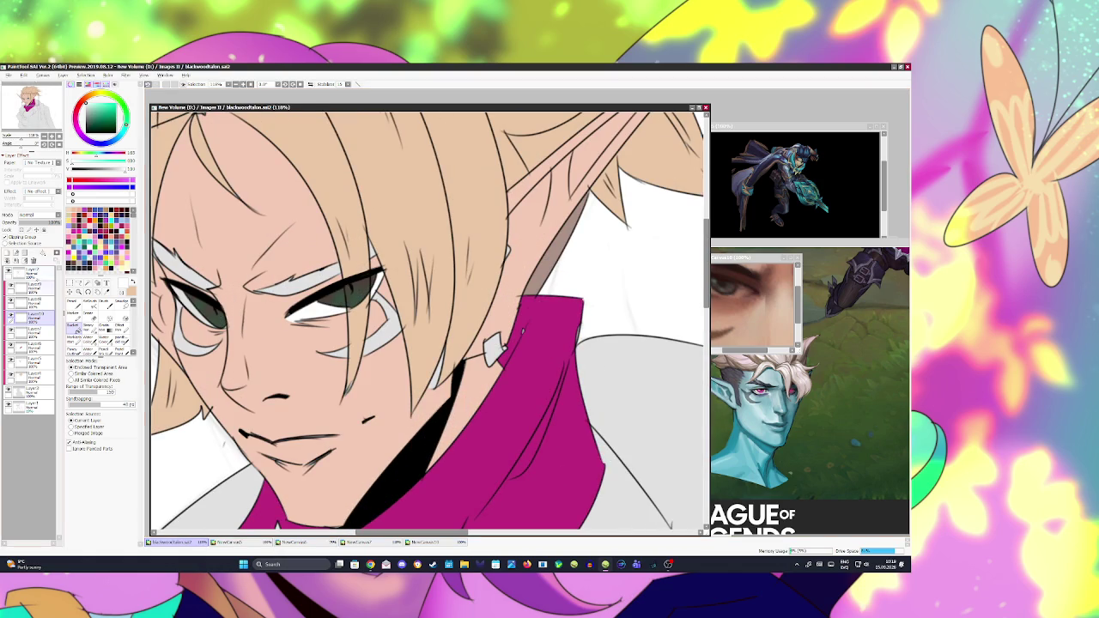
left_click(8, 259)
left_click(89, 316)
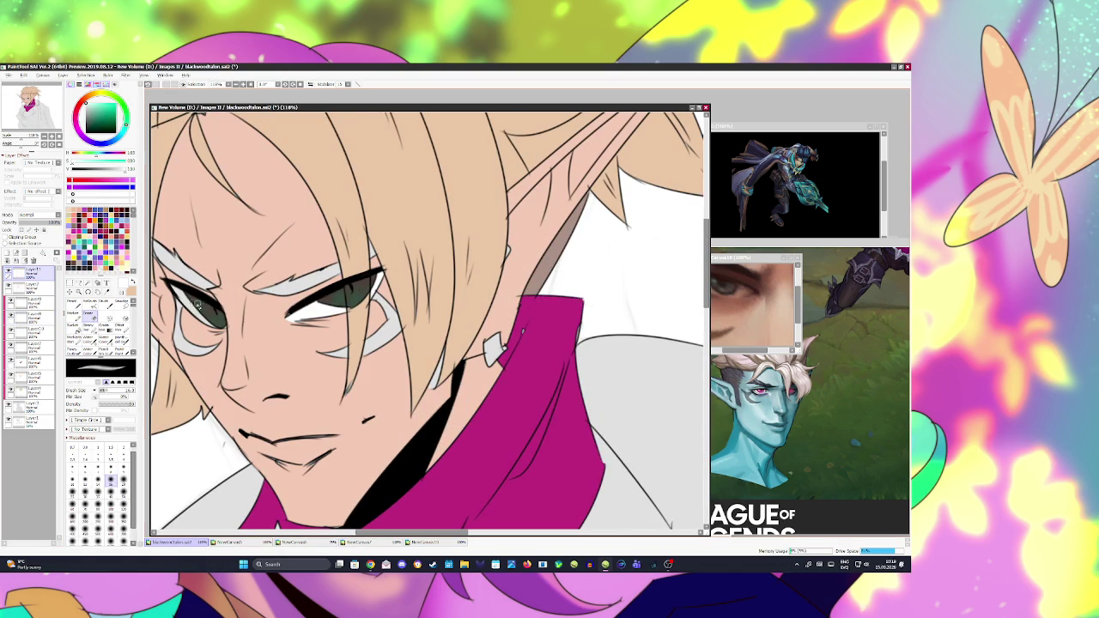
key("b")
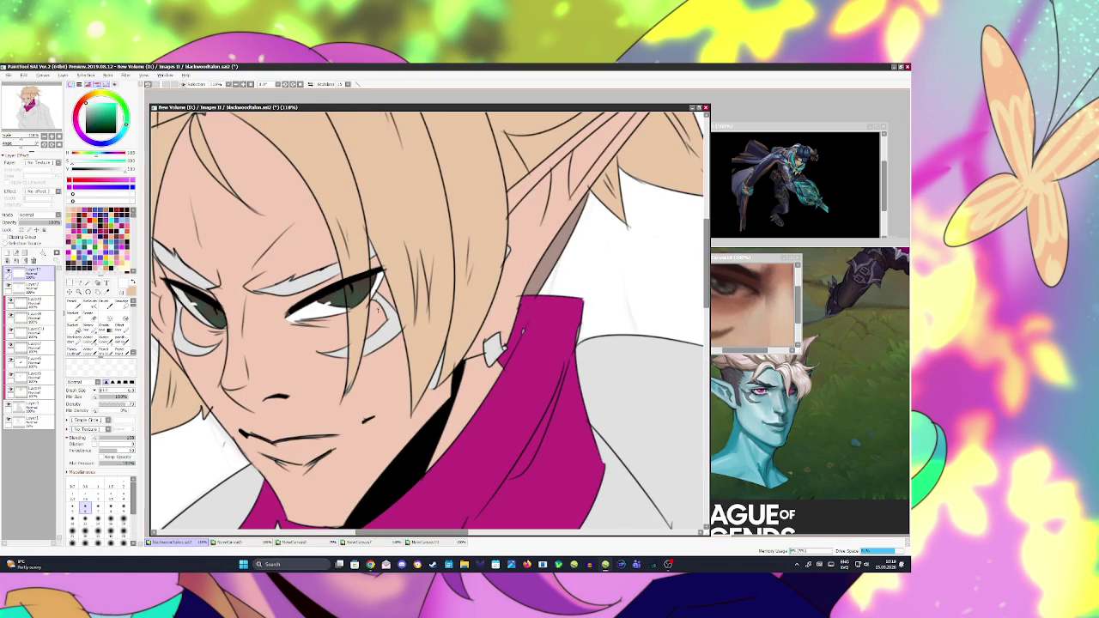
scroll(378, 310, "down", 5)
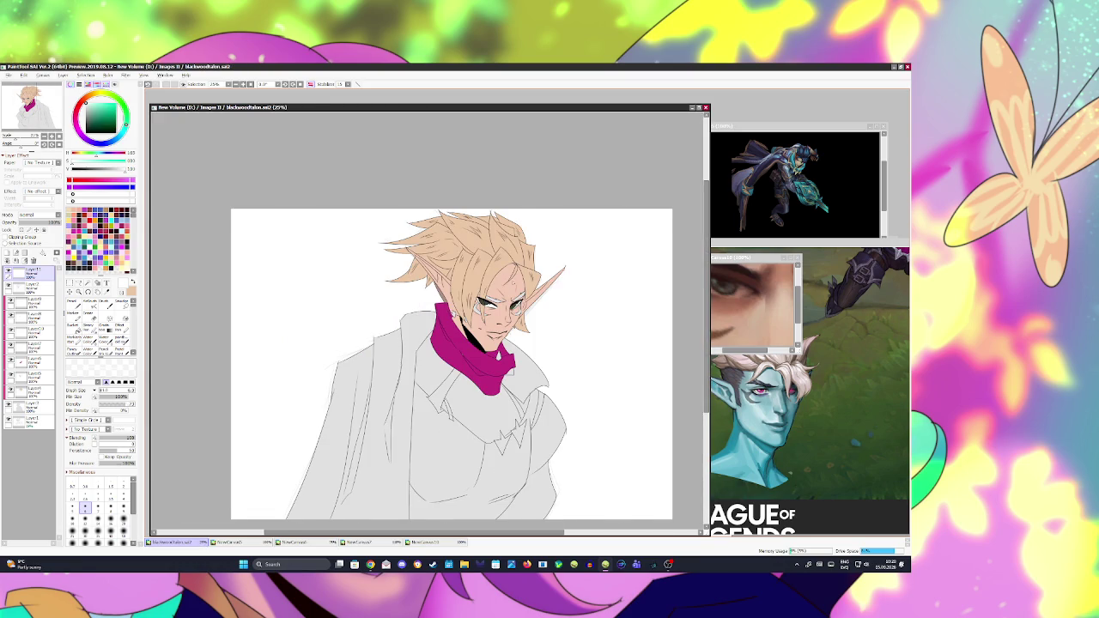
key("h")
Step: Sample a darker colour from the drawing, select Layer5, and bring the NewCanvas10 reference forward
scroll(429, 352, "up", 1)
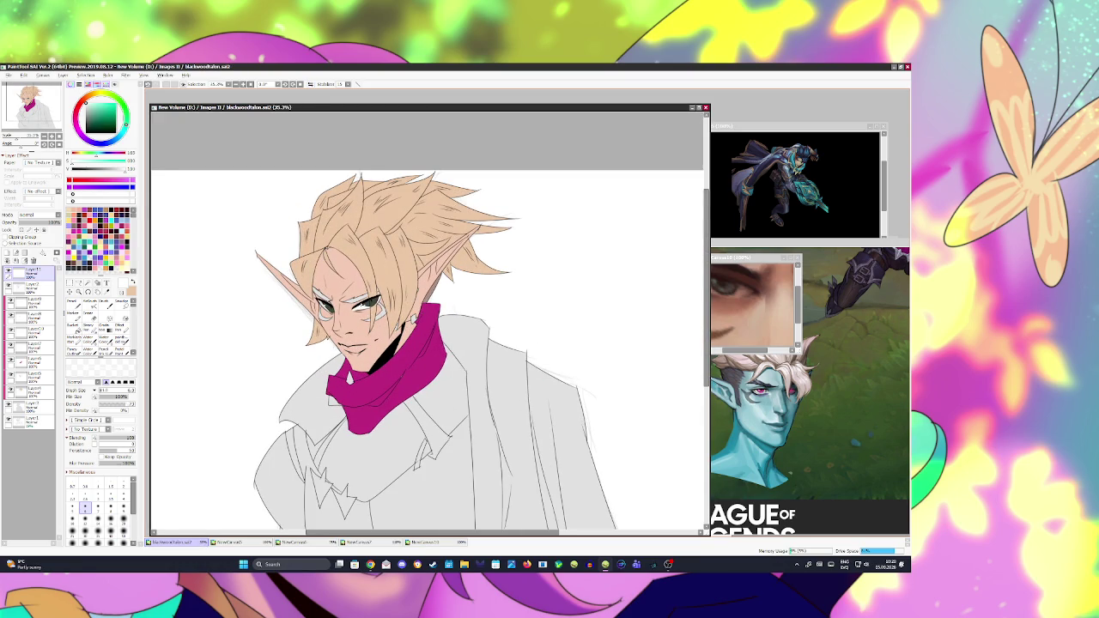
scroll(350, 306, "up", 2)
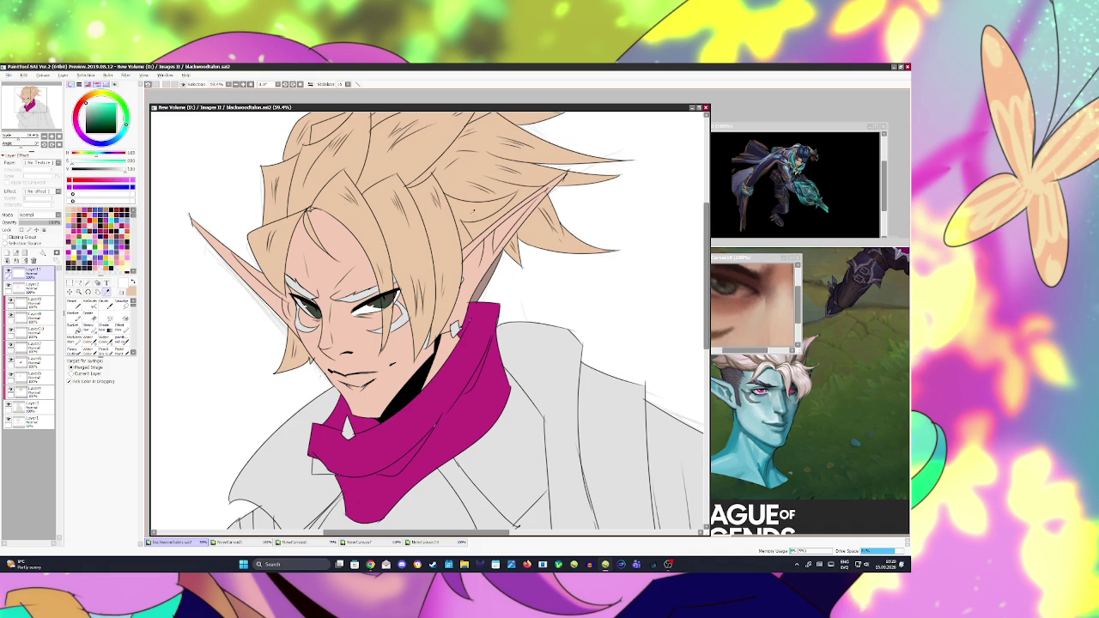
left_click(472, 267, "alt")
left_click(32, 376)
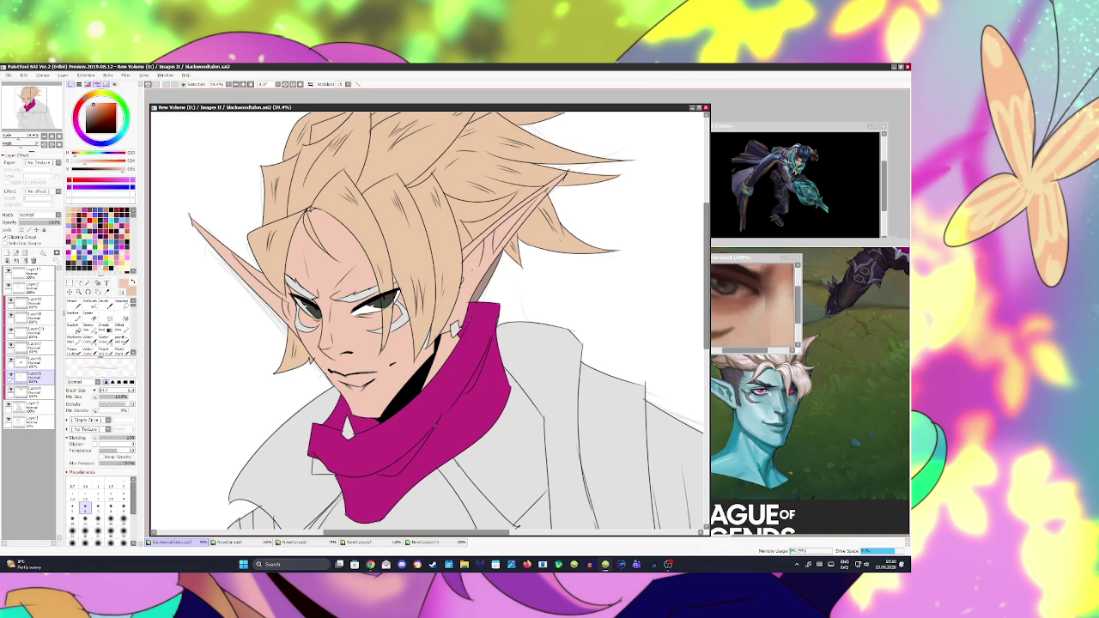
scroll(427, 323, "down", 3)
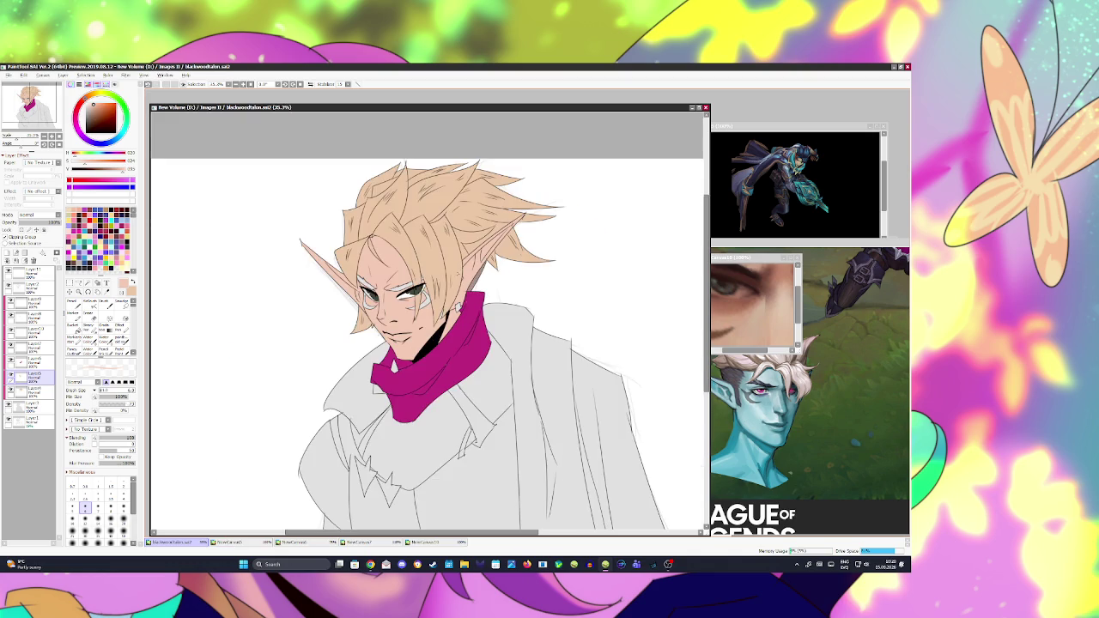
scroll(434, 267, "up", 4)
left_click(745, 301)
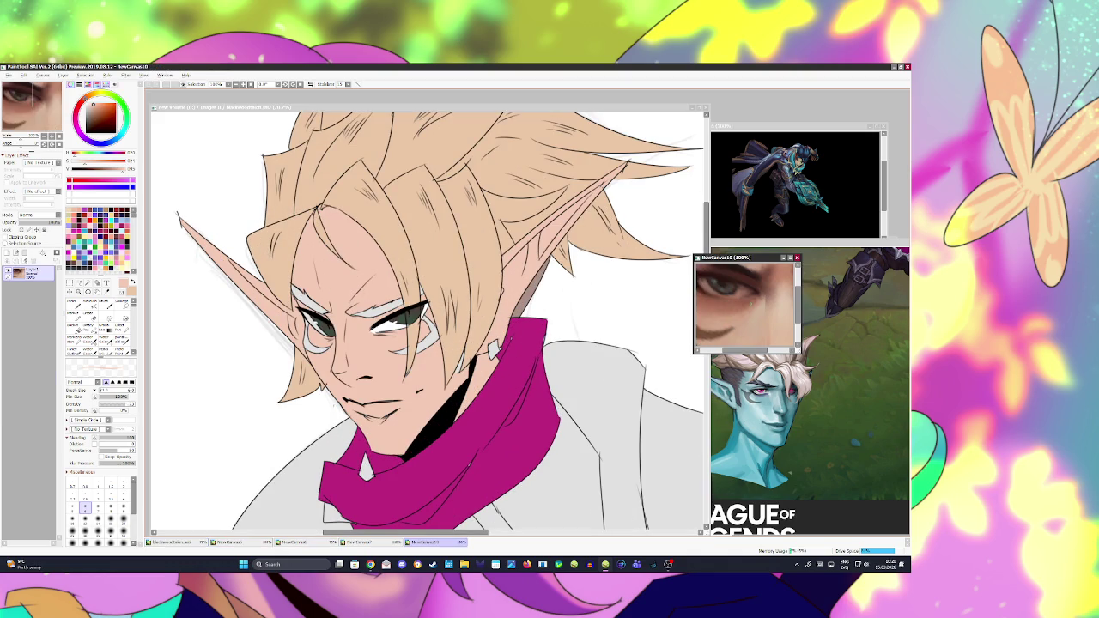
Step: Sample dark brown from the eye reference, then magic-wand both eyebrows on Layer2
scroll(749, 288, "up", 1)
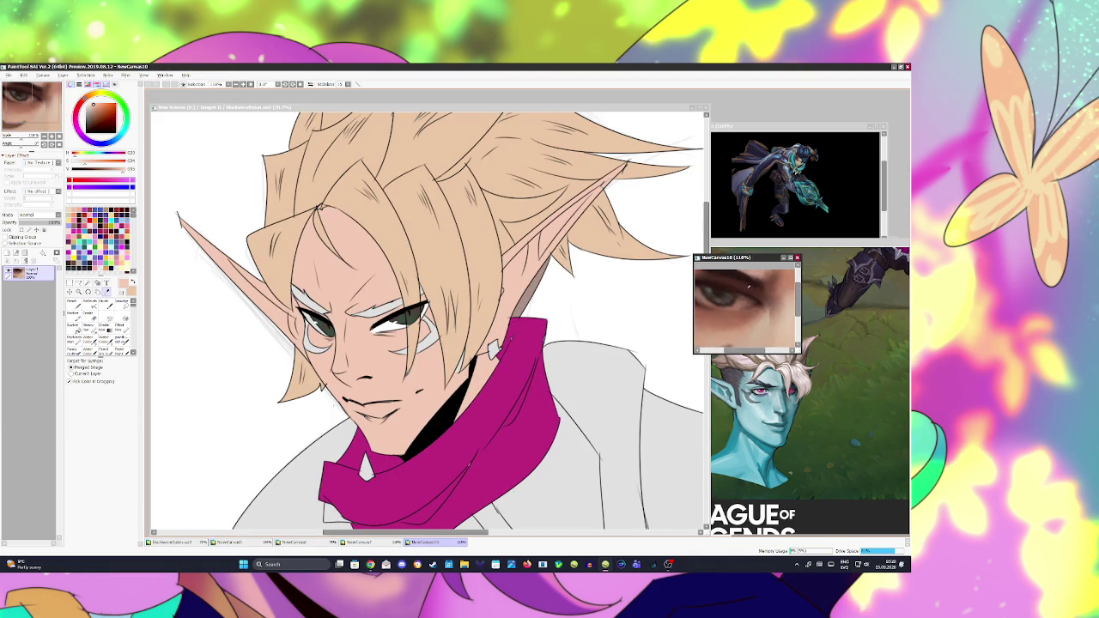
left_click(740, 274, "alt")
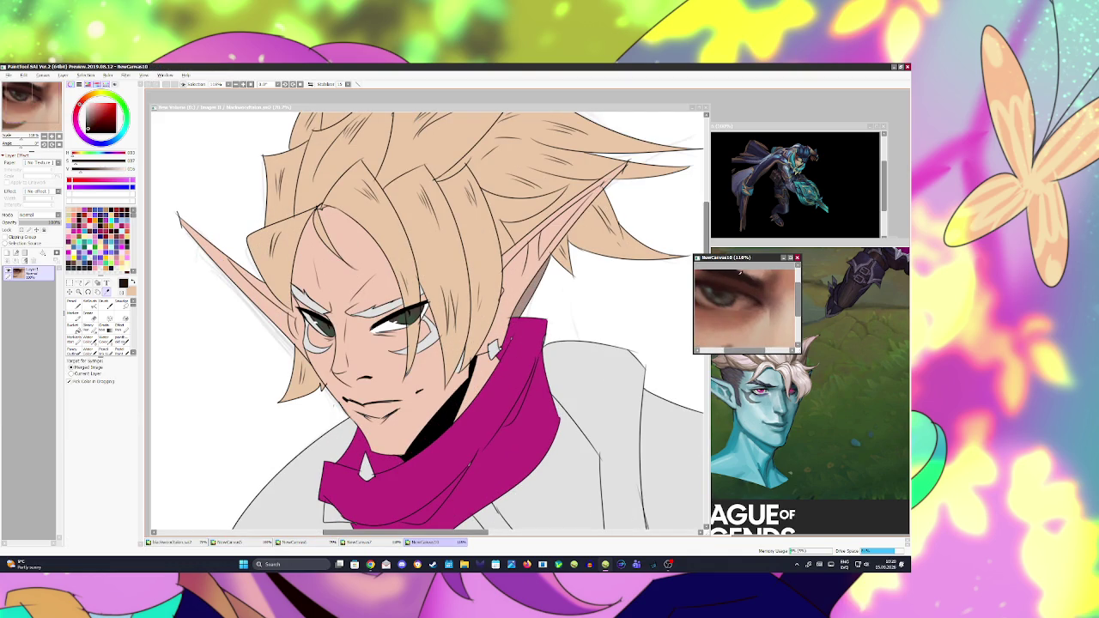
left_click(356, 110)
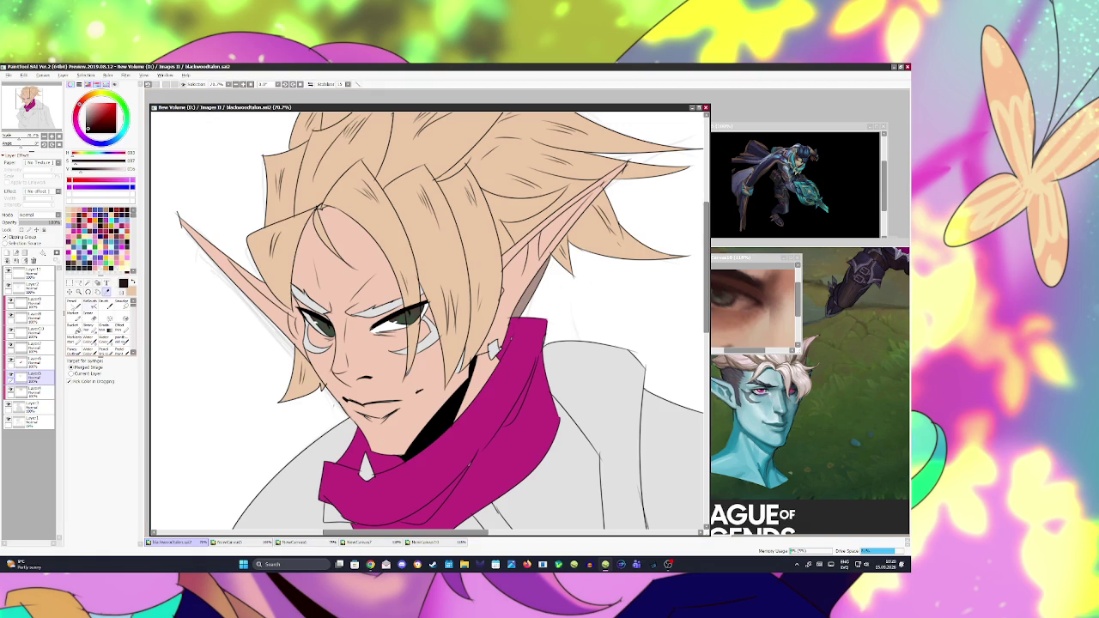
left_click(33, 285)
left_click(87, 282)
left_click(302, 306)
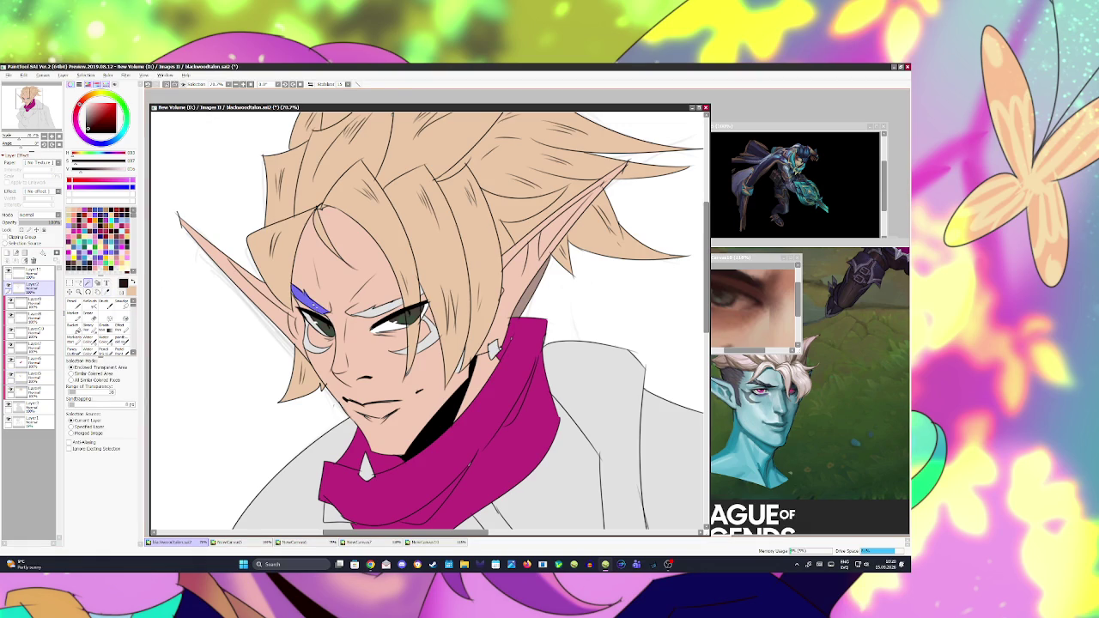
left_click(409, 313)
key("ctrl+z")
left_click(402, 305)
Step: Add a clipped layer above the top layer, fill it dark red and lower its opacity to about 21%
left_click(8, 252)
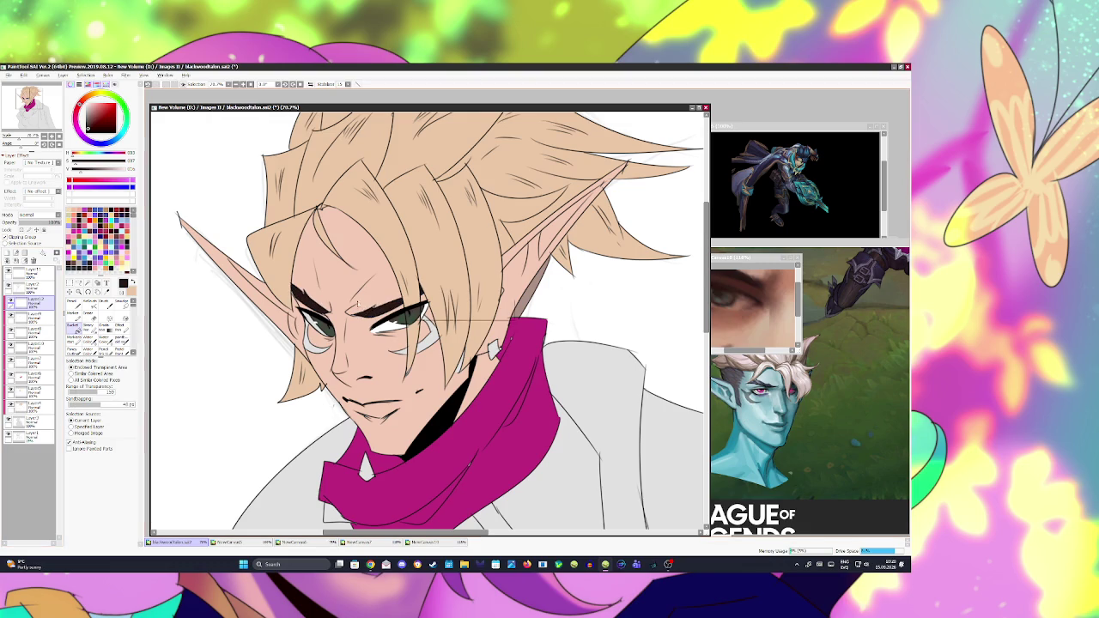
scroll(343, 326, "down", 4)
scroll(382, 356, "down", 1)
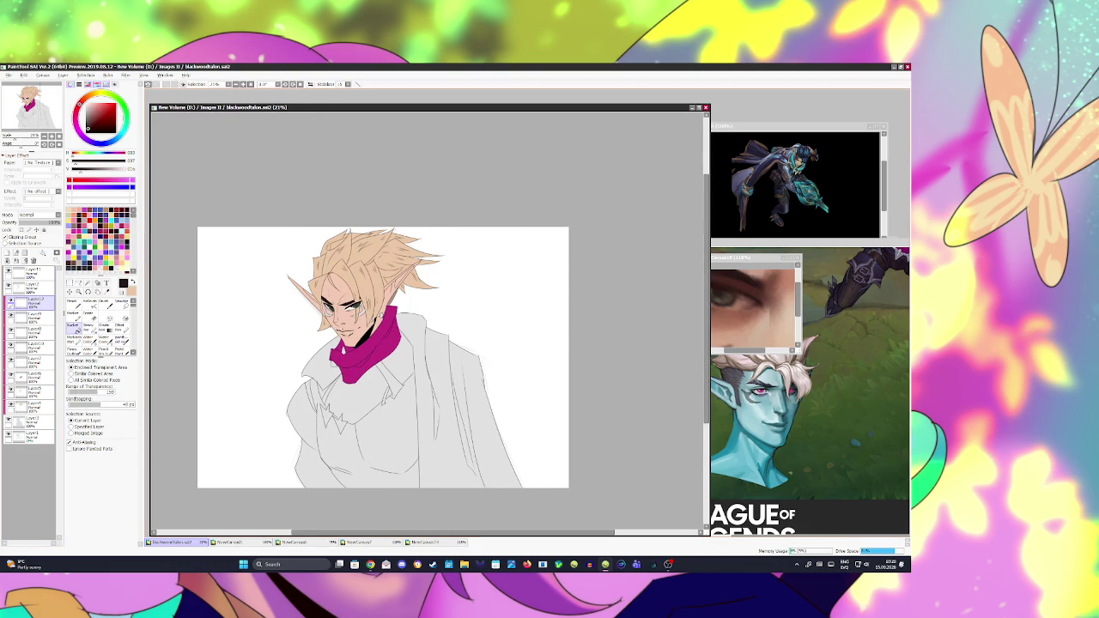
scroll(357, 322, "up", 2)
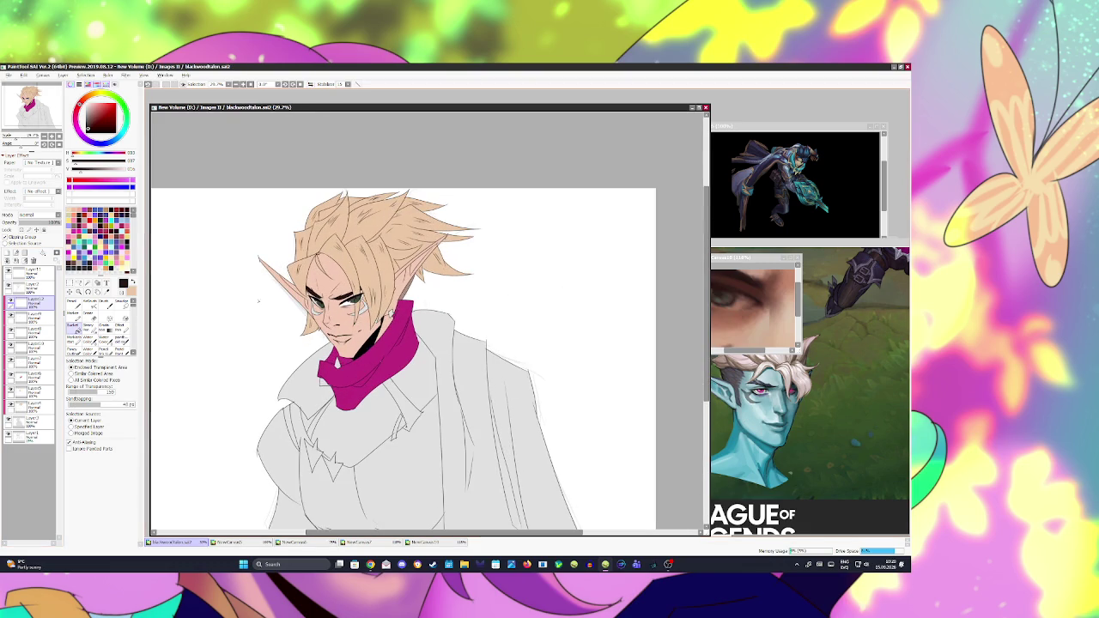
left_click(30, 273)
left_click(7, 252)
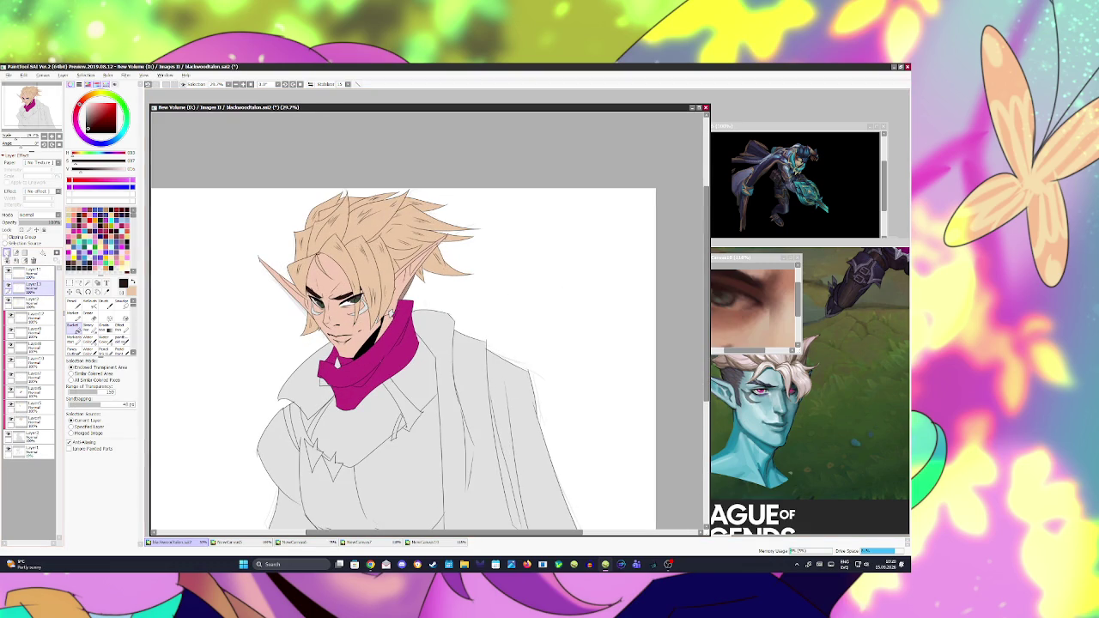
left_click(118, 210)
left_click(360, 344)
left_click(29, 222)
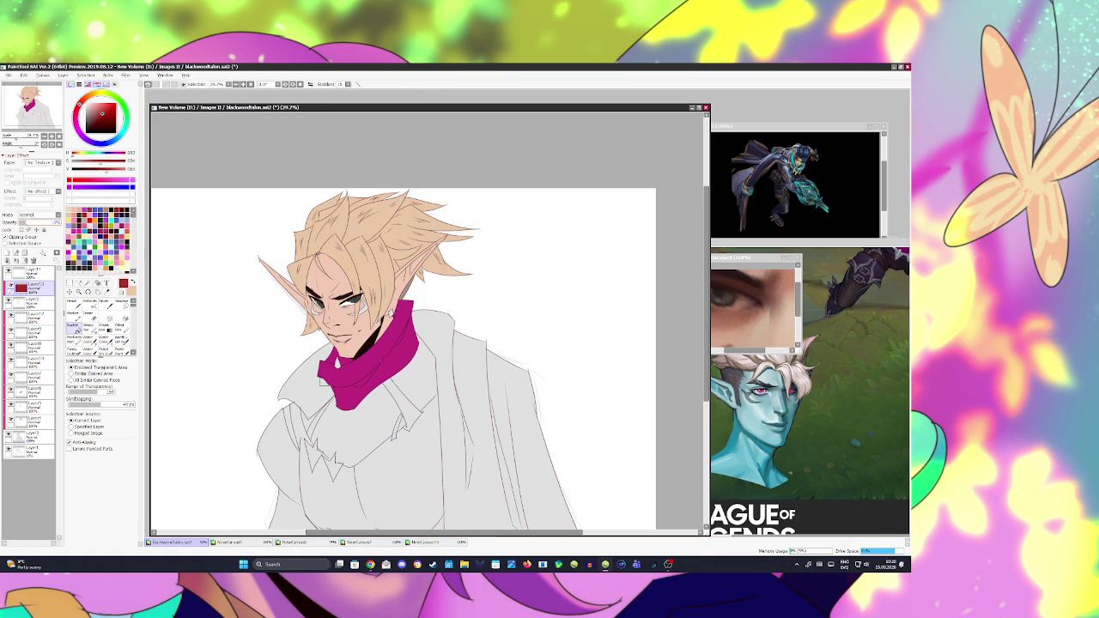
scroll(231, 232, "down", 1)
scroll(231, 232, "down", 1)
Step: Flip the view and sample a brown from the eye reference canvas
key("b")
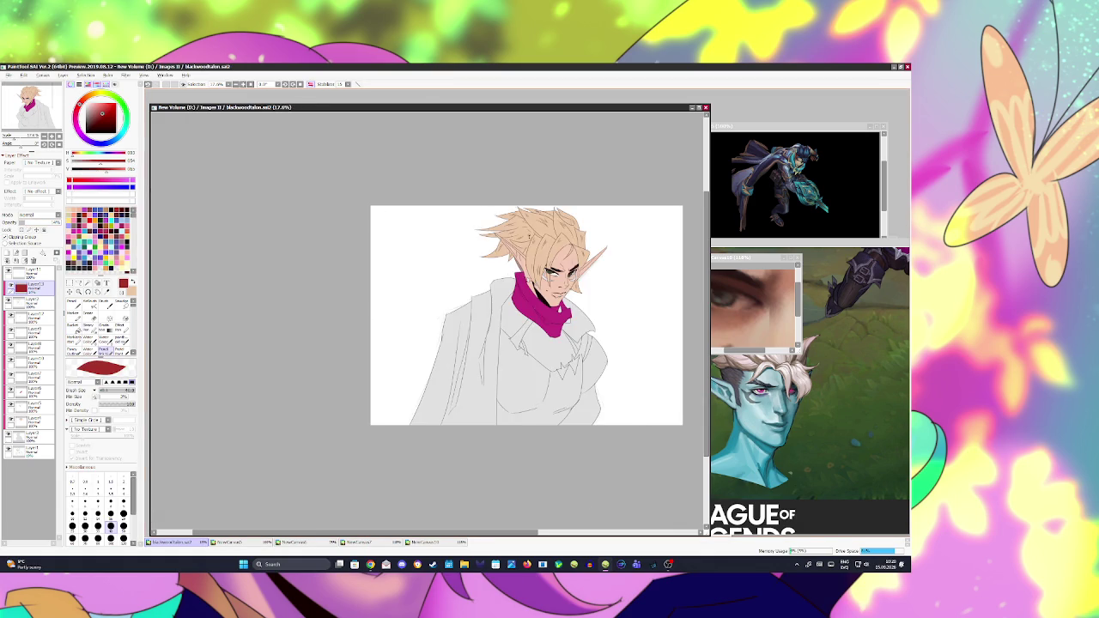
scroll(563, 269, "up", 1)
scroll(564, 270, "up", 1)
key("h")
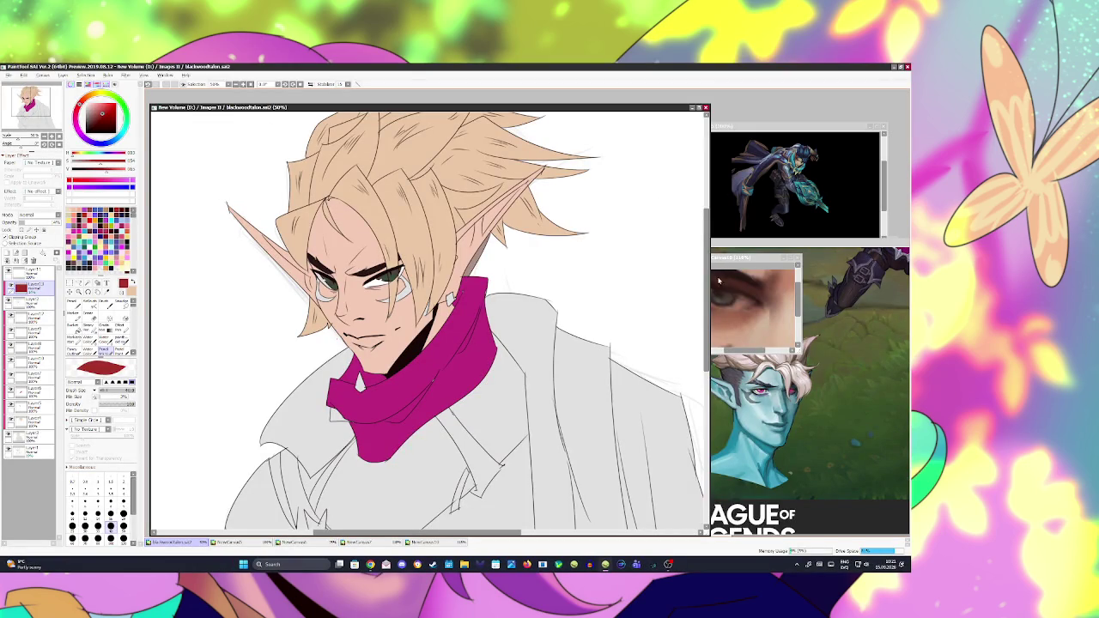
left_click(756, 317)
scroll(756, 323, "up", 1)
left_click(754, 319, "alt")
left_click(408, 106)
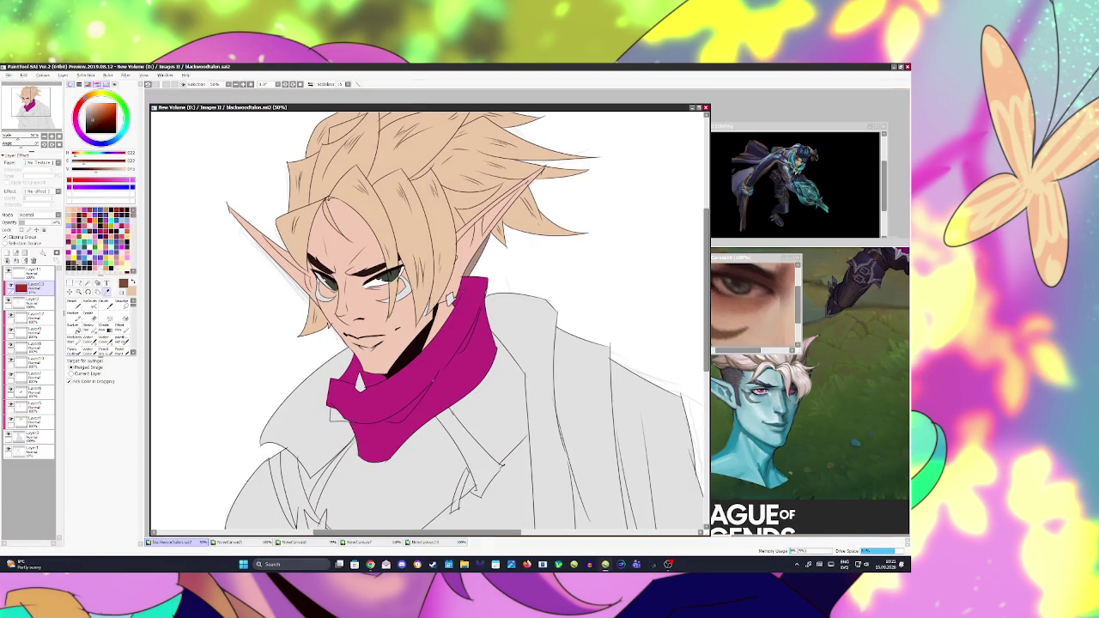
Step: Magic-wand the curved marks under both eyes on the face-markings layer
left_click(26, 302)
left_click(78, 282)
scroll(335, 310, "up", 2)
left_click(317, 273)
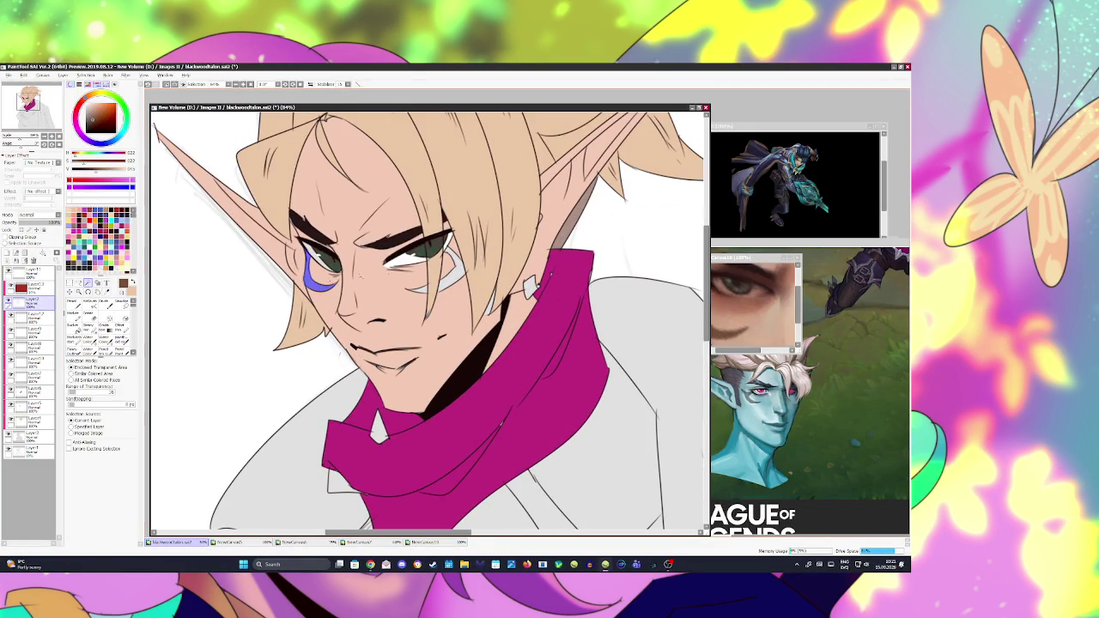
left_click(451, 270)
key("ctrl+z")
left_click(451, 270)
left_click(420, 289)
Step: Fill the under-eye selection with brown on a new layer, then deselect and zoom out
left_click(6, 252)
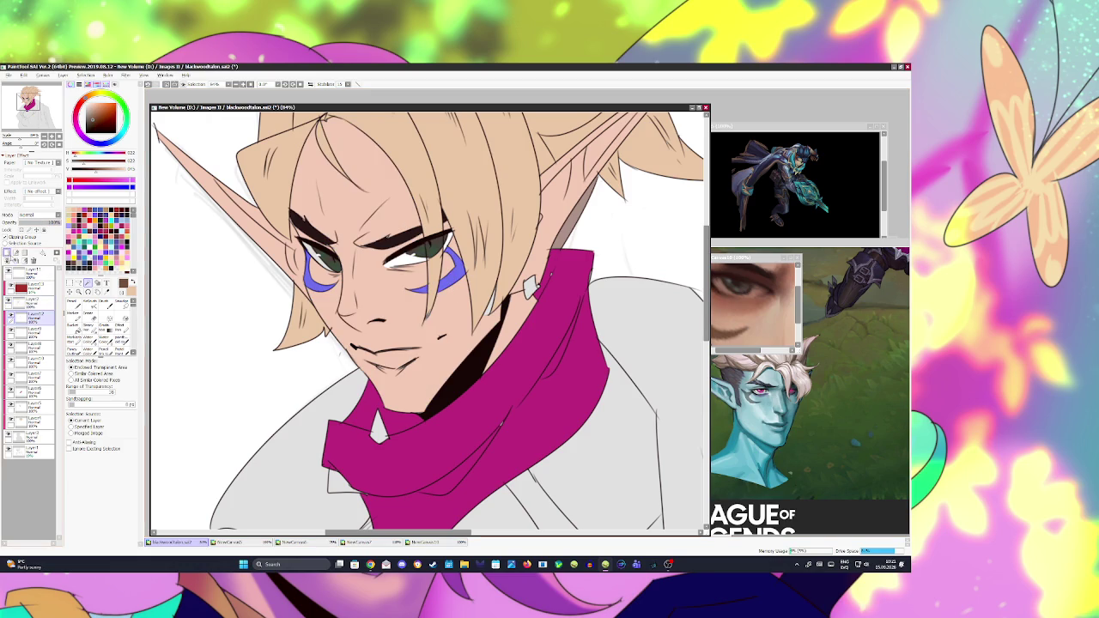
left_click_drag(451, 275, 318, 273)
key("ctrl+d")
key("minus")
key("minus")
key("minus")
key("minus")
key("minus")
key("minus")
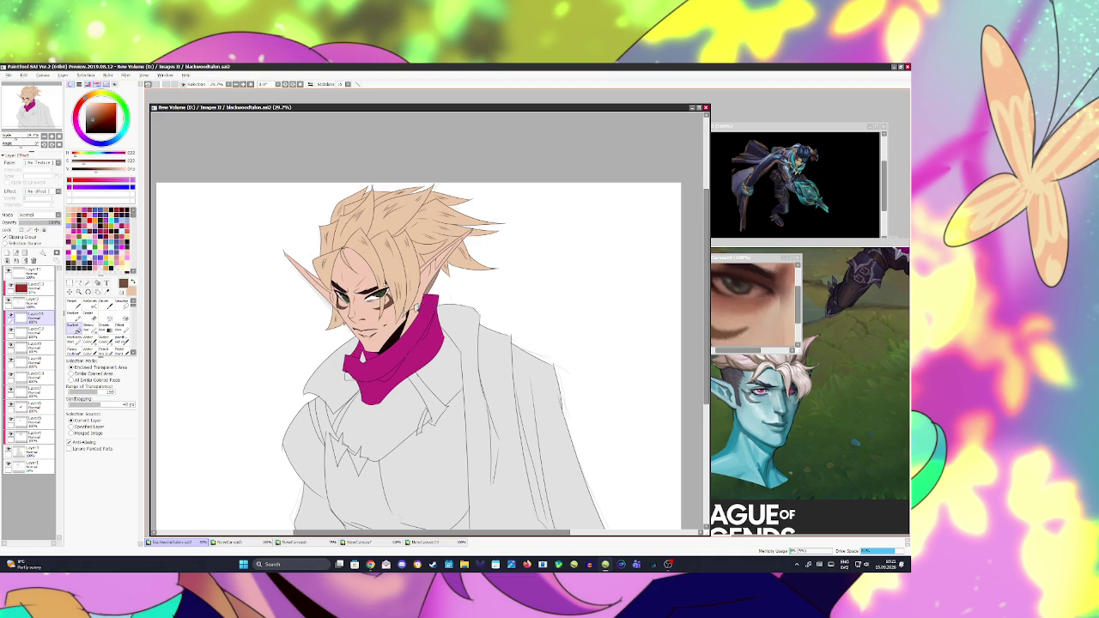
scroll(429, 344, "up", 2)
left_click(732, 286)
scroll(730, 290, "down", 3)
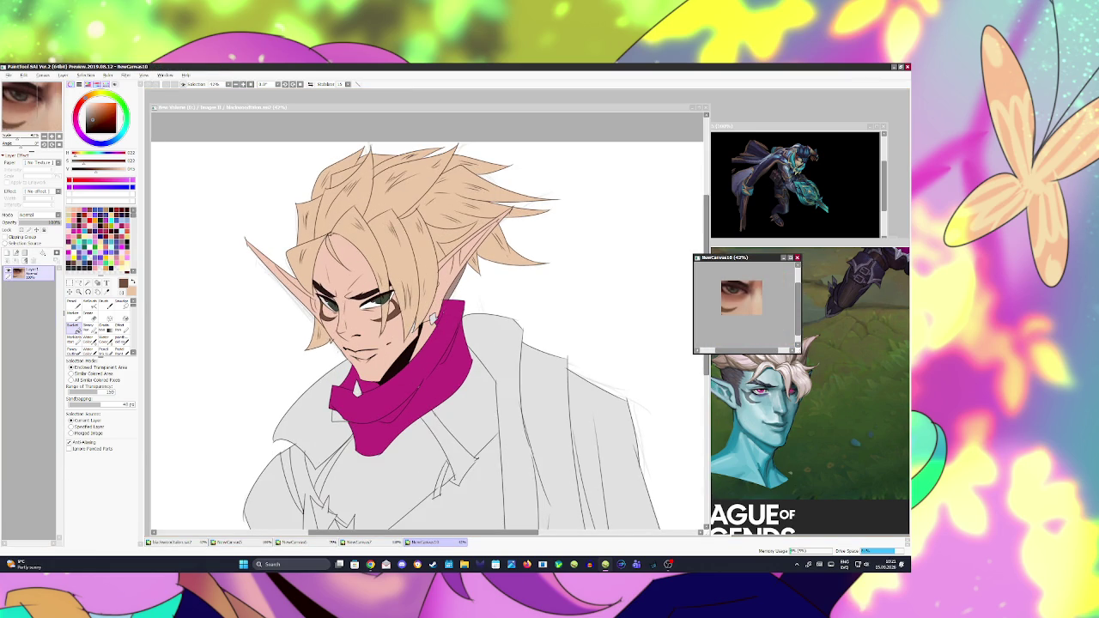
left_click(274, 346)
scroll(274, 346, "down", 4)
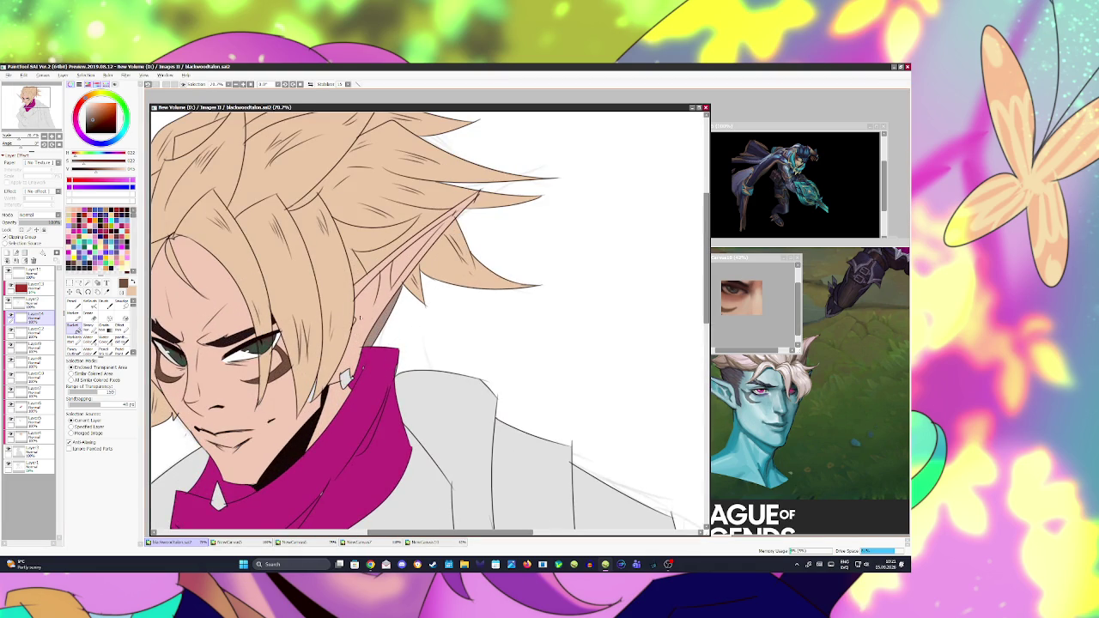
Step: Magic-wand the earring and add a clipped layer above it with a light colour picked
left_click(30, 302)
key("x")
key("b")
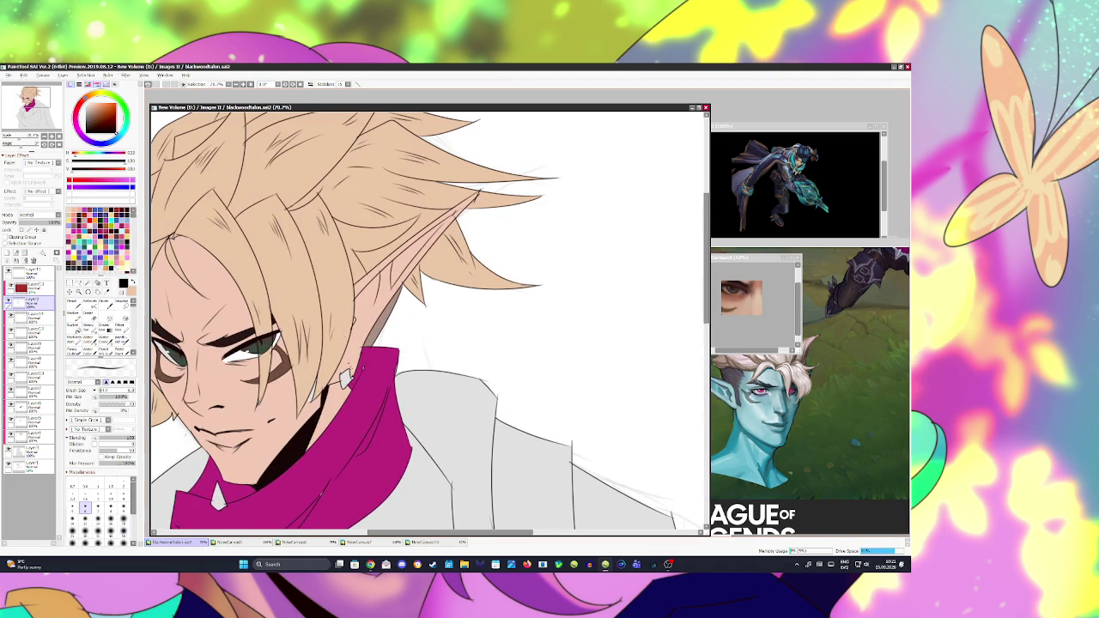
key("n")
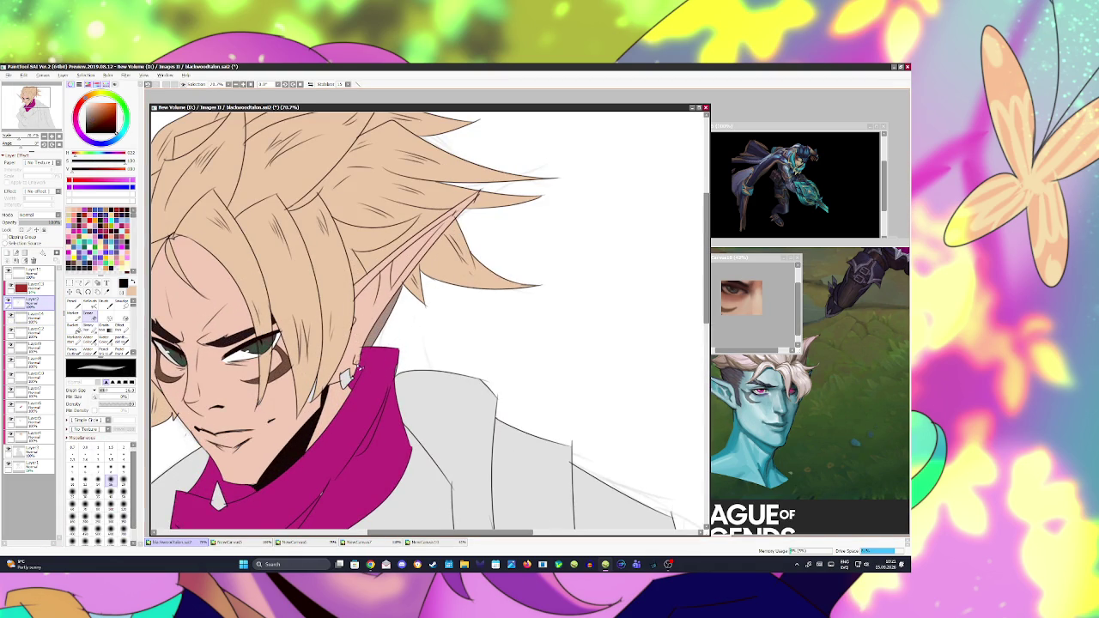
key("b")
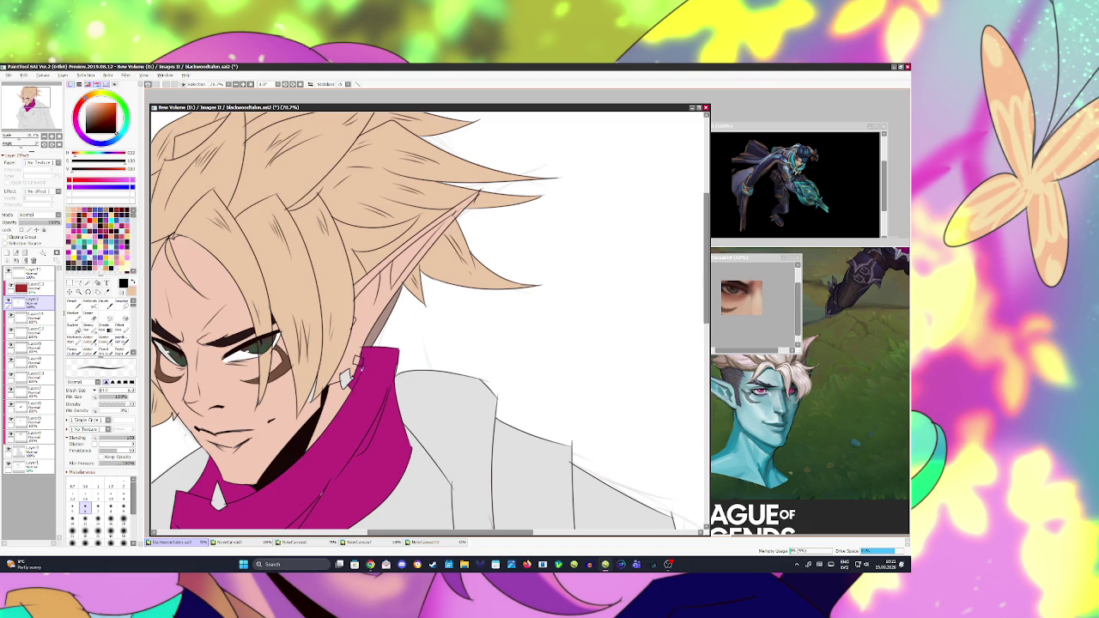
key("w")
left_click(358, 365)
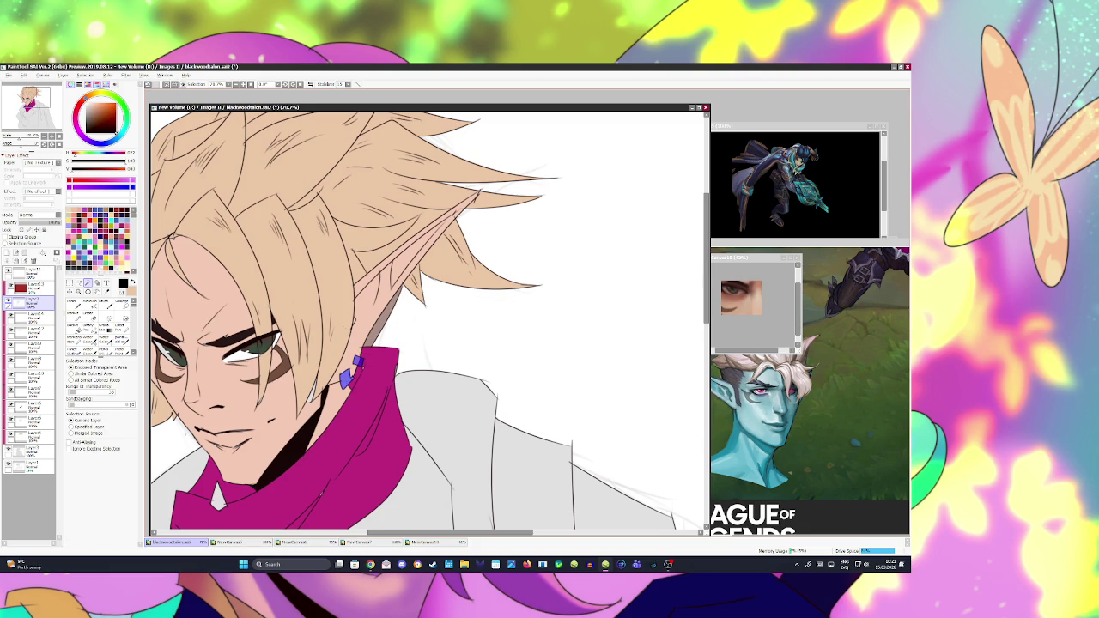
left_click(10, 253)
left_click(6, 236)
left_click_drag(117, 135, 108, 117)
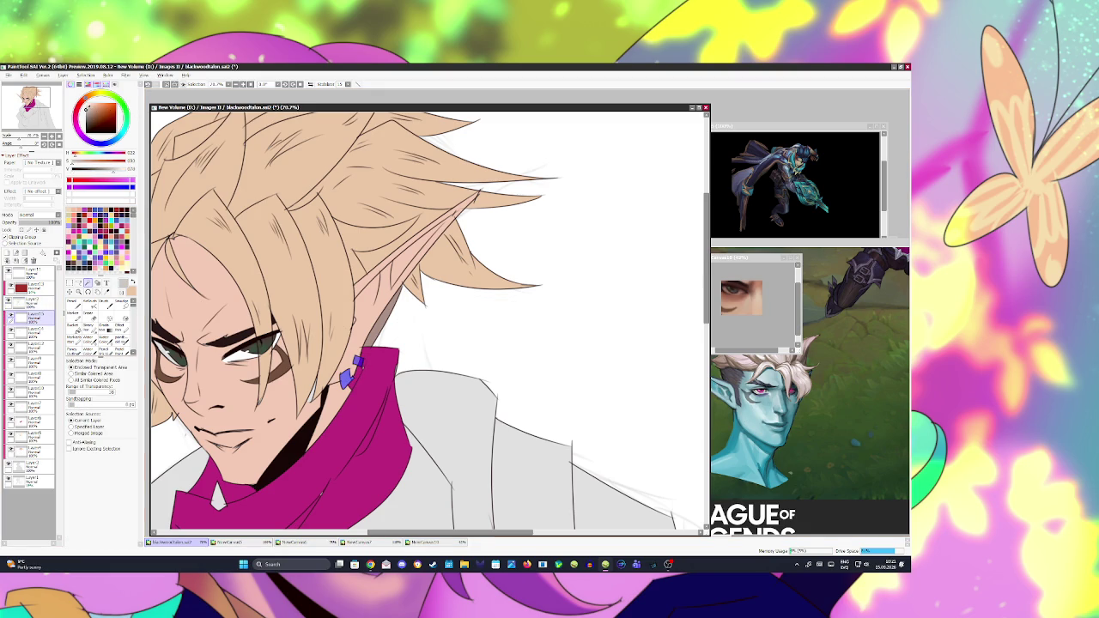
key("b")
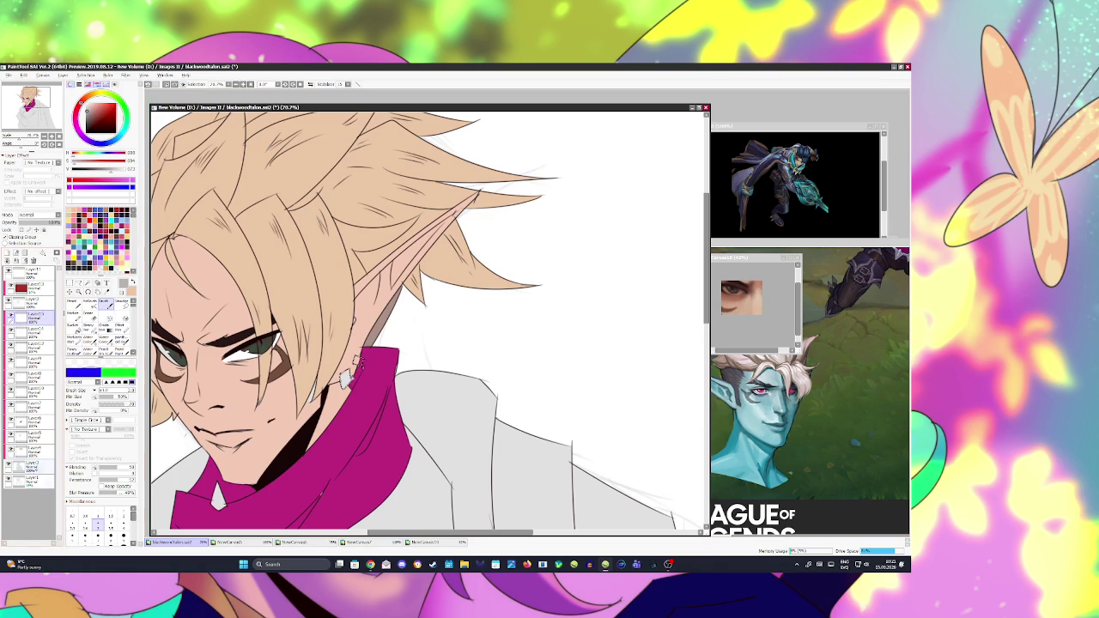
Step: Add Layer16 above Layer15 and fill the earring with grey using the Pencil
left_click(30, 467)
left_click(30, 315)
left_click(30, 345)
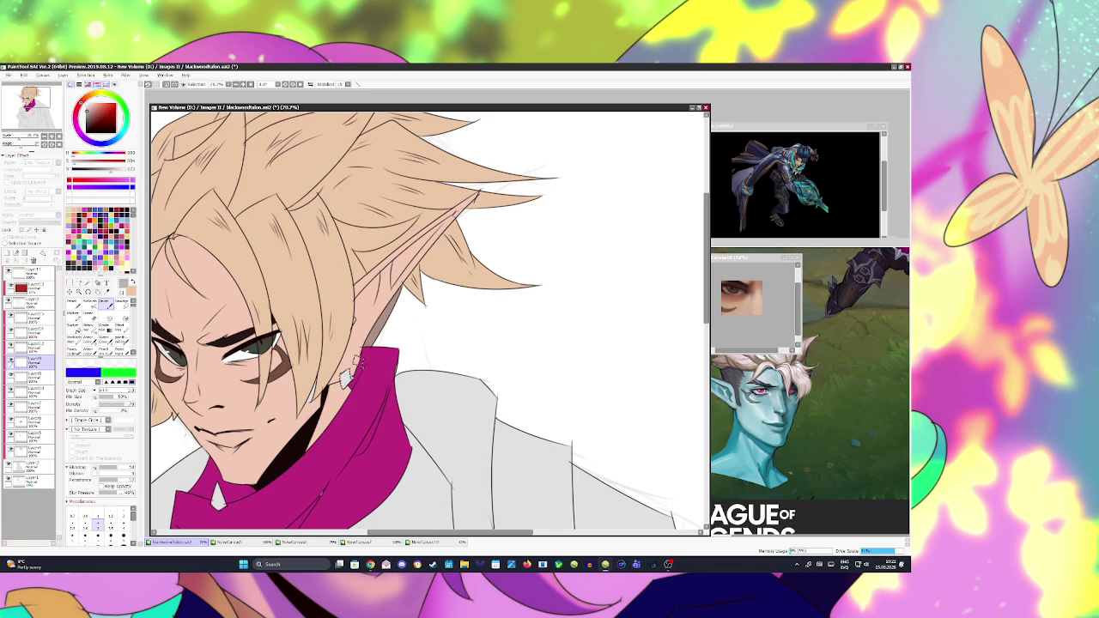
left_click(30, 316)
left_click(6, 252)
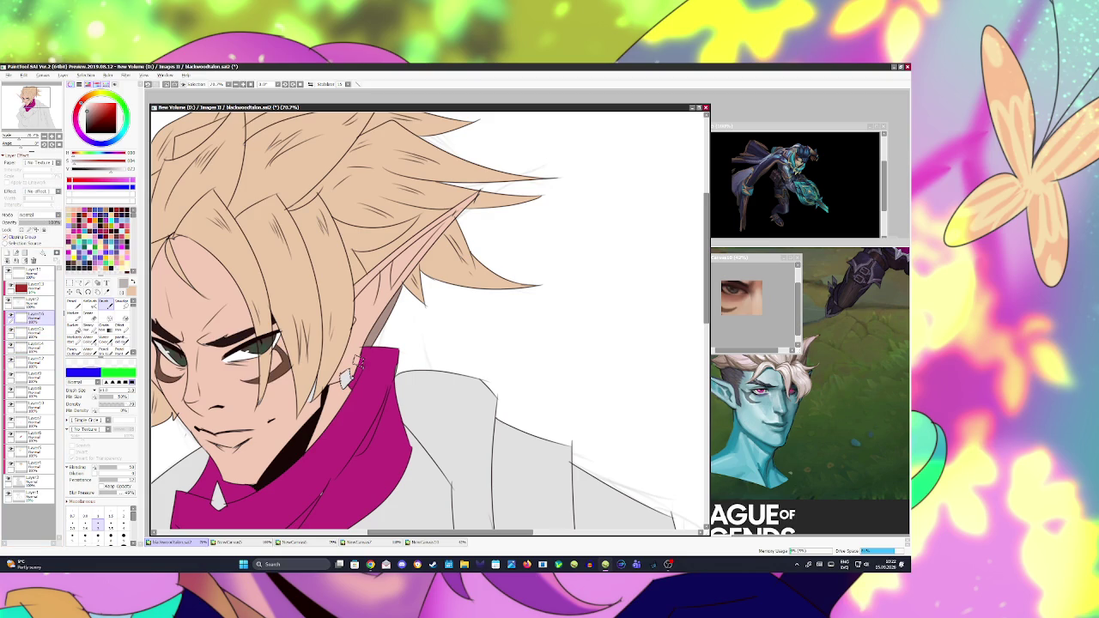
key("n")
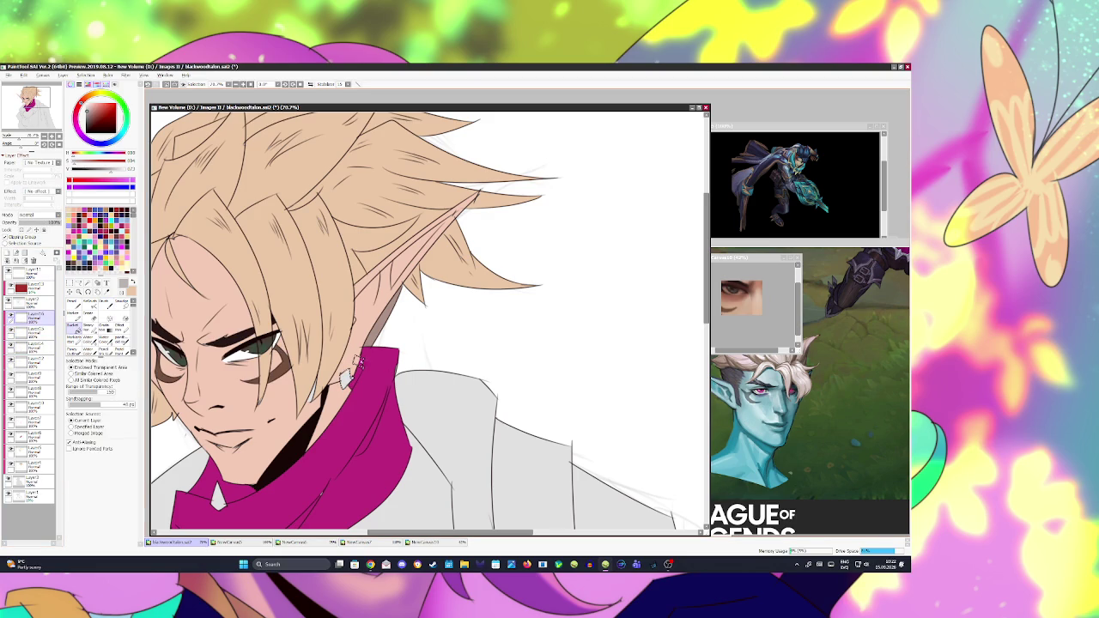
left_click_drag(353, 365, 359, 354)
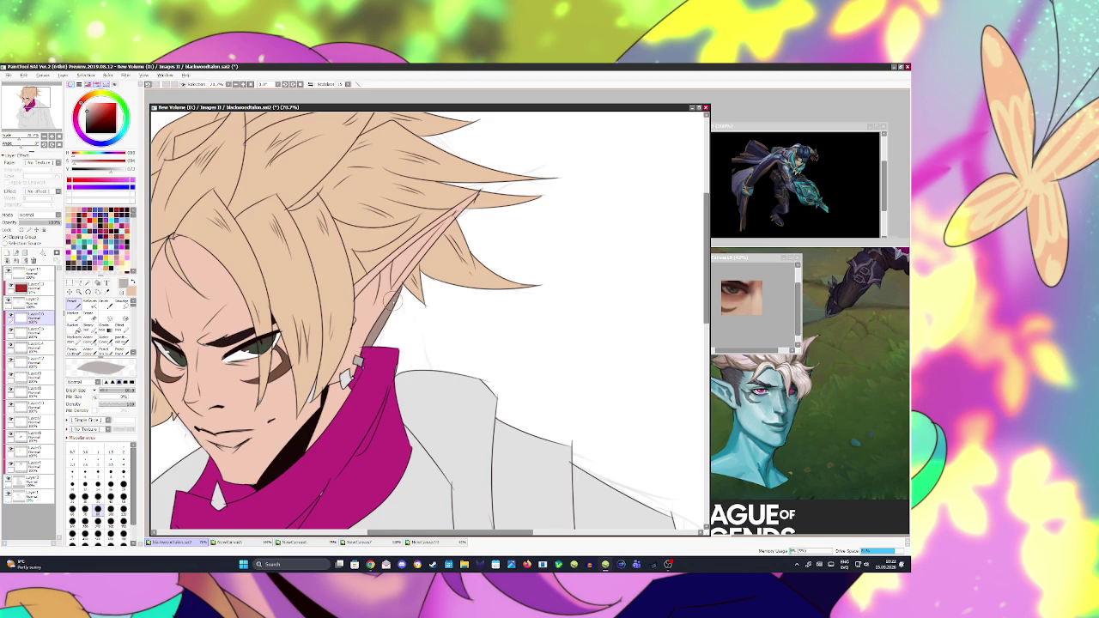
Step: Save the drawing with Ctrl+S and zoom around to review the whole figure
scroll(406, 294, "down", 4)
scroll(365, 296, "up", 3)
scroll(369, 302, "up", 2)
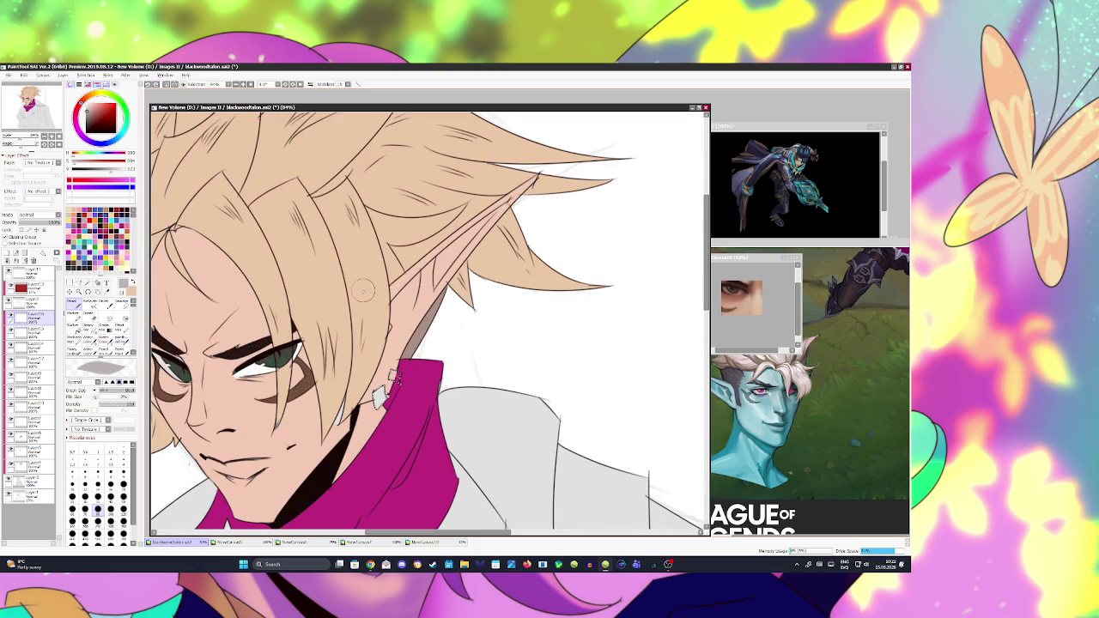
key("g")
key("ctrl+s")
scroll(369, 303, "down", 2)
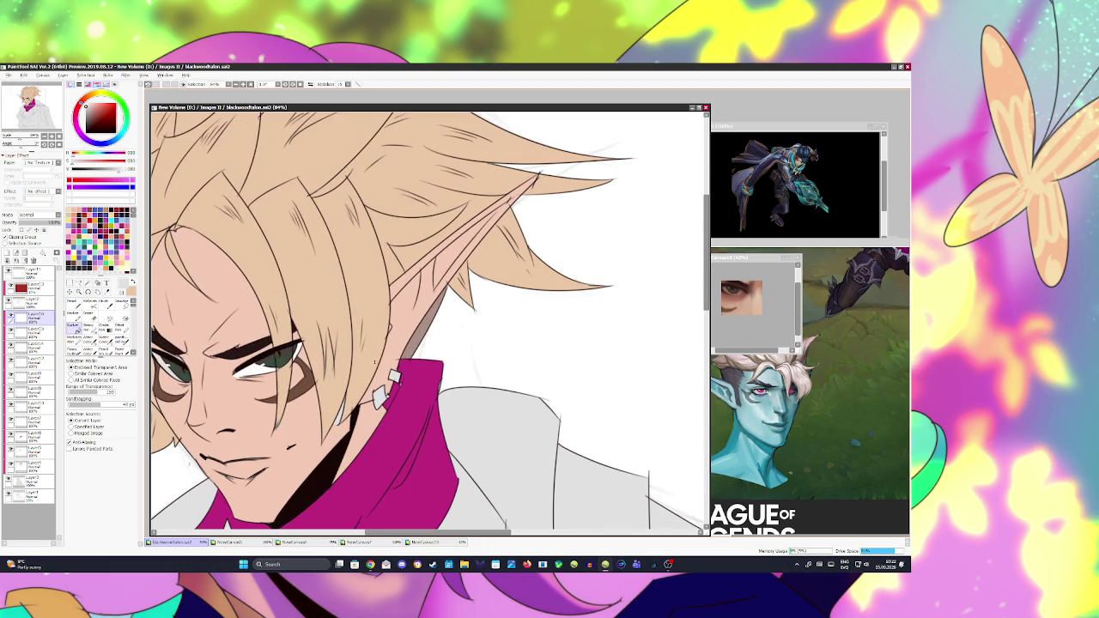
scroll(370, 302, "down", 3)
scroll(369, 302, "down", 3)
scroll(369, 302, "up", 1)
scroll(369, 303, "up", 2)
scroll(369, 302, "up", 2)
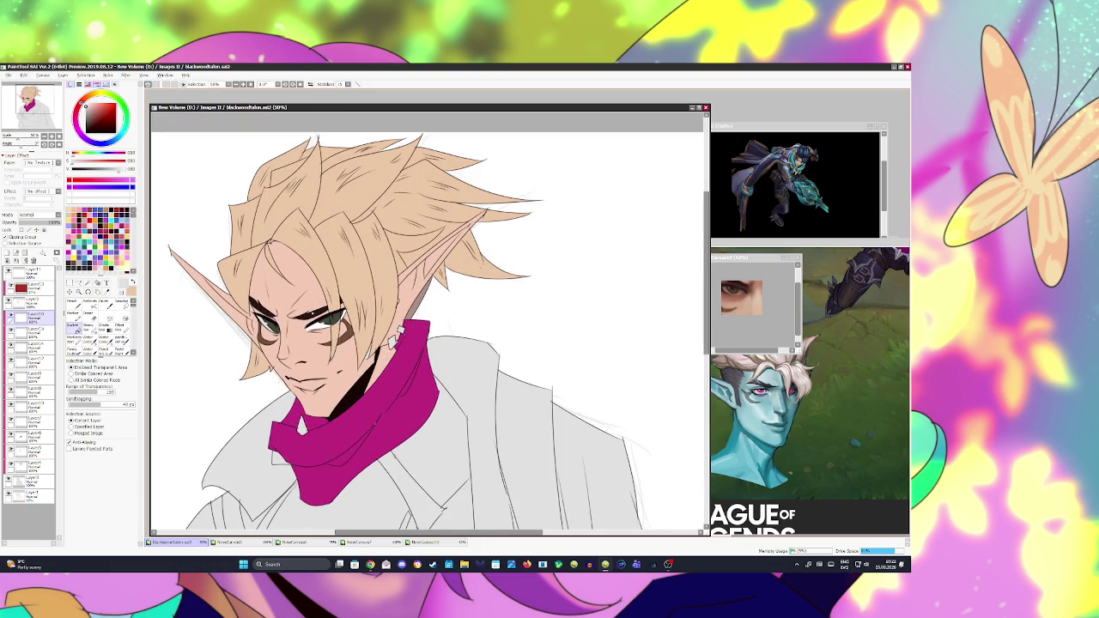
scroll(369, 303, "down", 1)
scroll(369, 302, "down", 2)
scroll(370, 302, "up", 1)
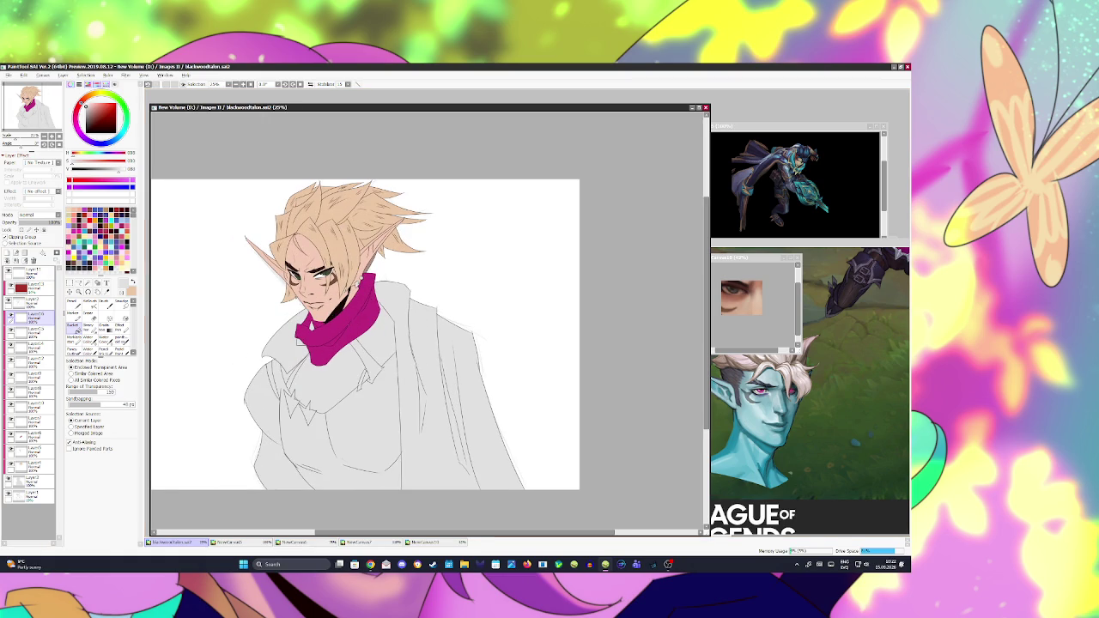
Step: Switch to another window and back, then take a screen snip of a dark reference
key("alt+Tab")
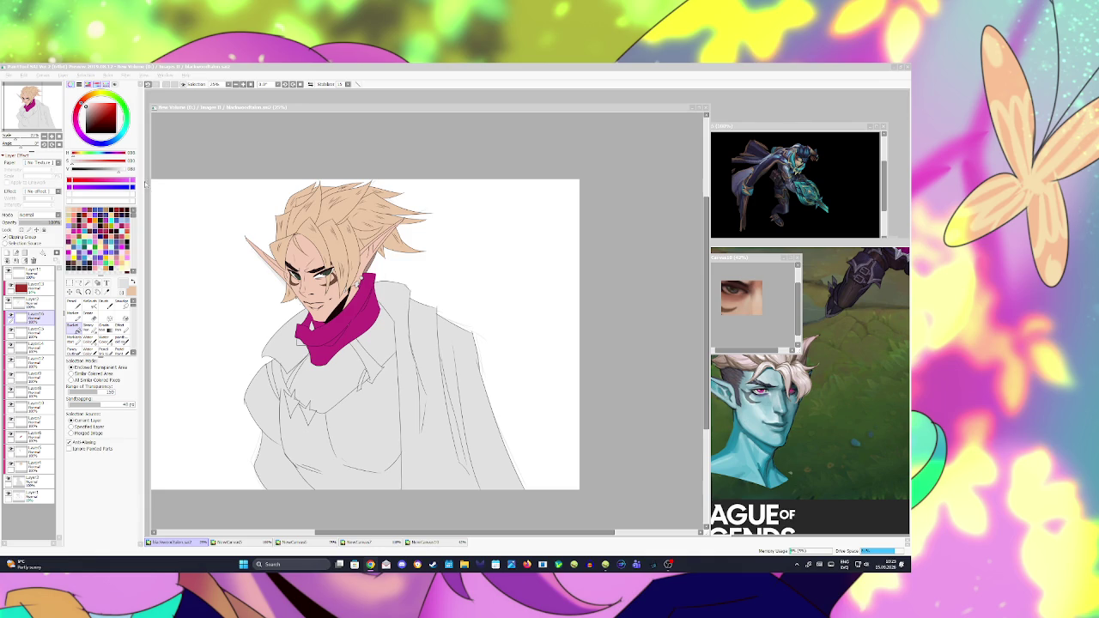
key("alt+Tab")
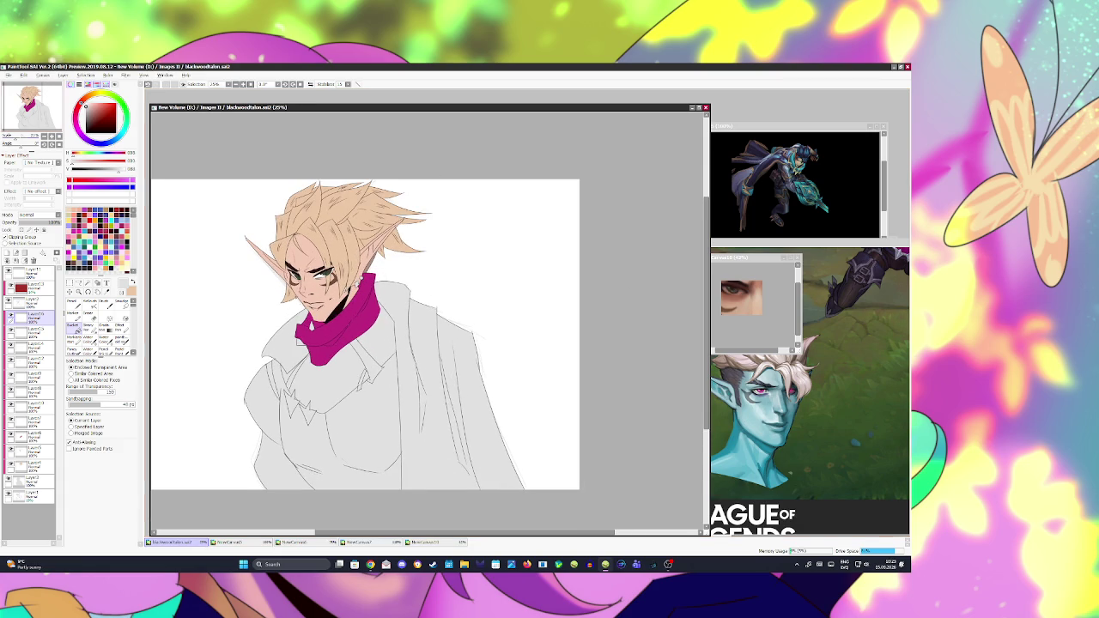
key("alt+Tab")
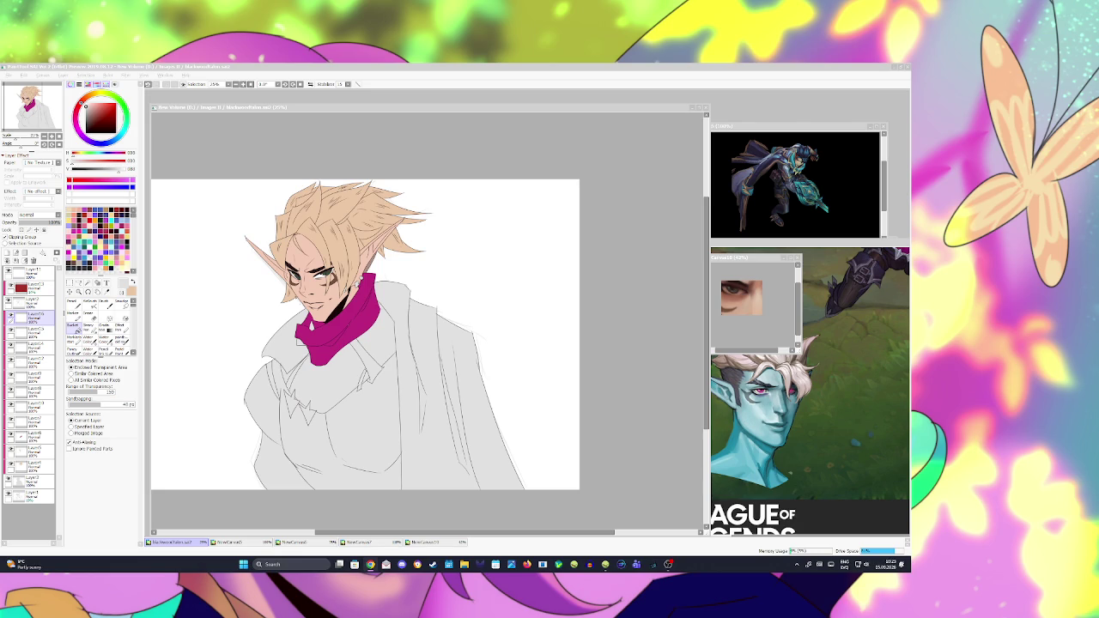
left_click(267, 319)
key("super+shift+s")
Step: Create NewCanvas11 from the captured snip and sample dark brown from it
left_click(5, 72)
left_click(7, 75)
left_click(30, 101)
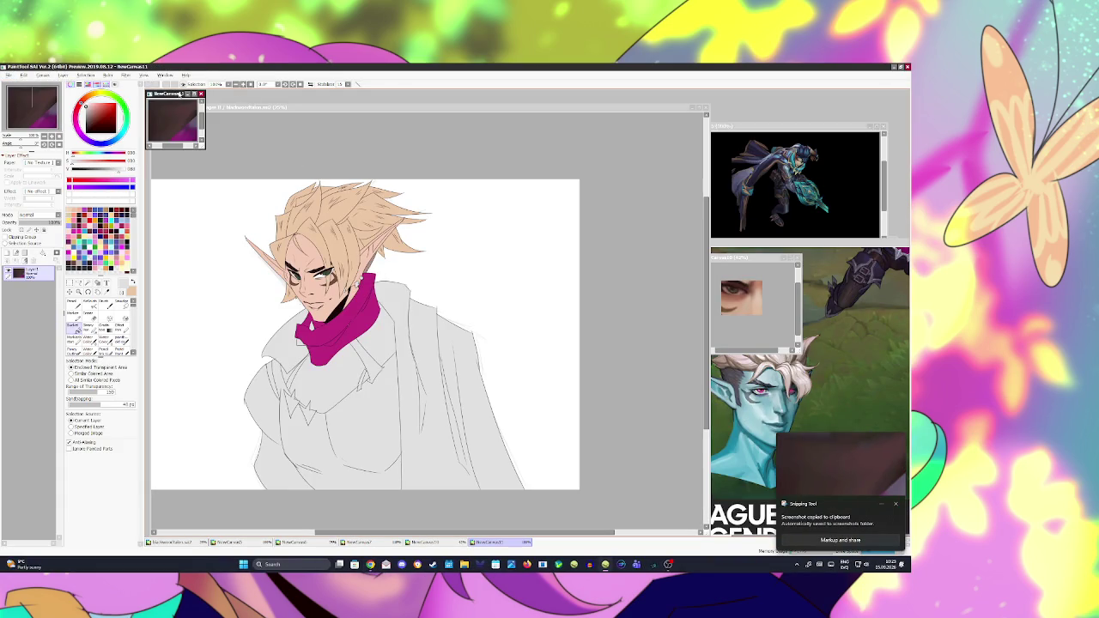
left_click_drag(172, 93, 805, 336)
left_click(814, 355, "alt")
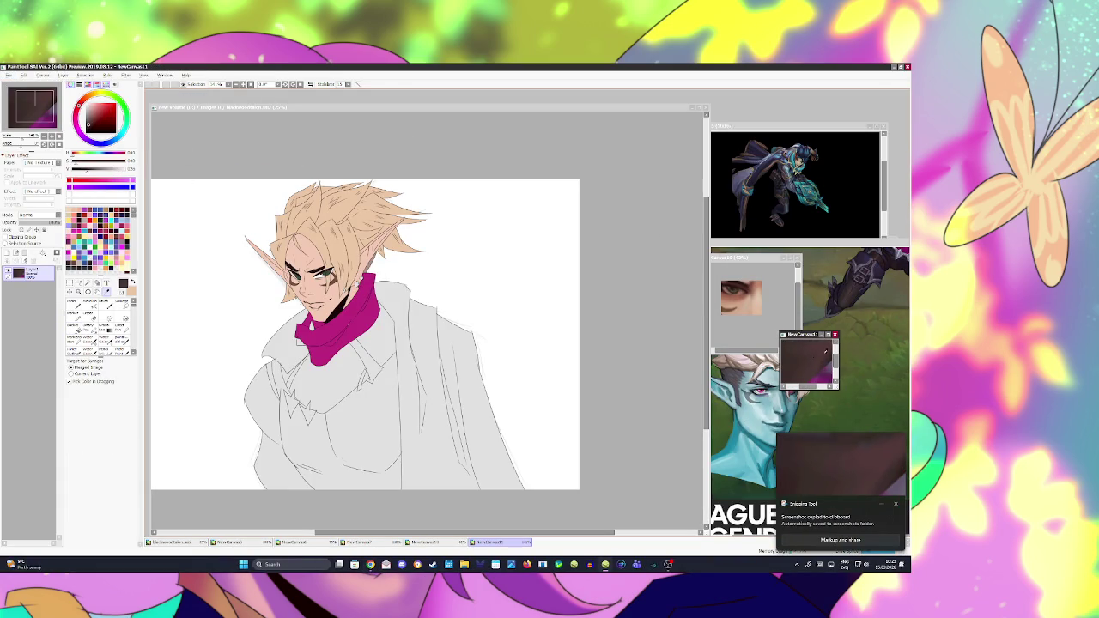
Step: Undo the earlier scarf colouring and add a new clipped layer for the dark brown scarf
left_click(416, 109)
key("ctrl+z")
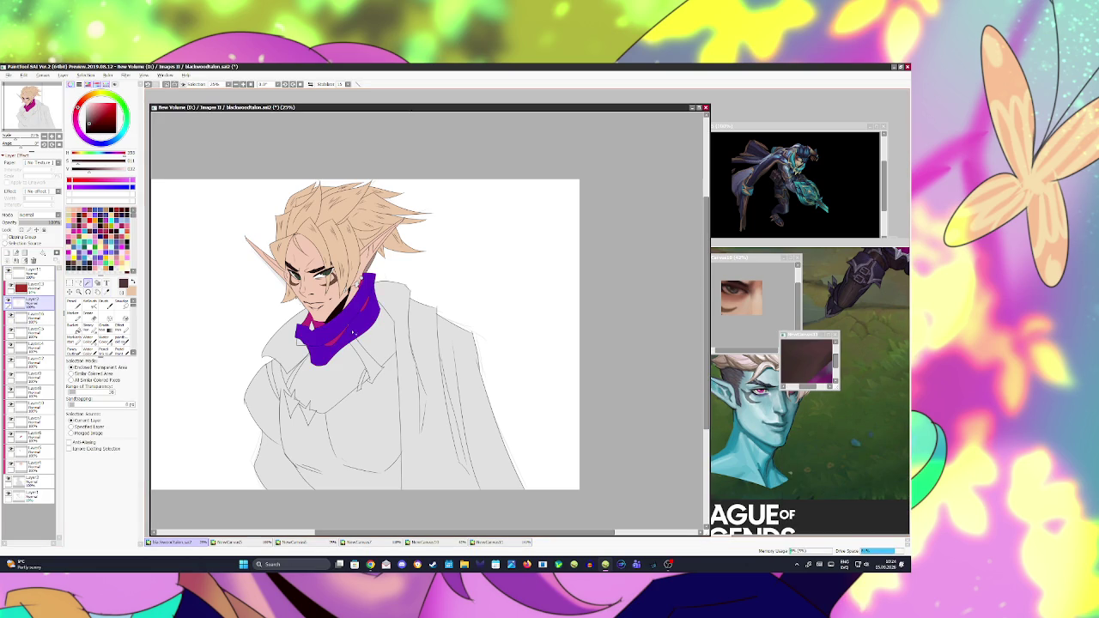
key("ctrl+z")
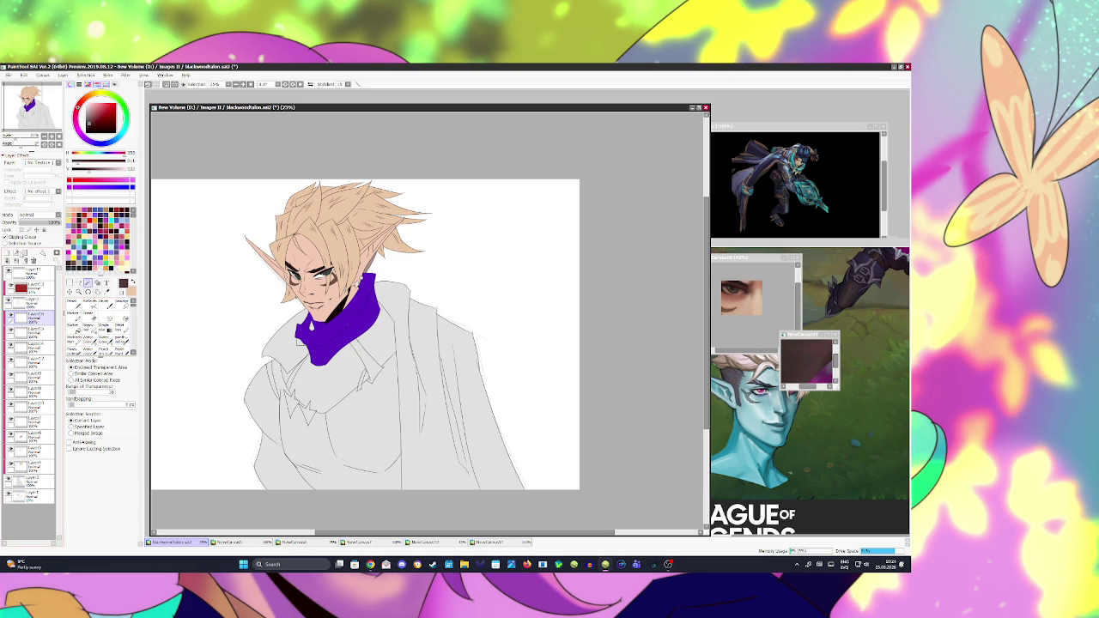
left_click(8, 252)
left_click(337, 318)
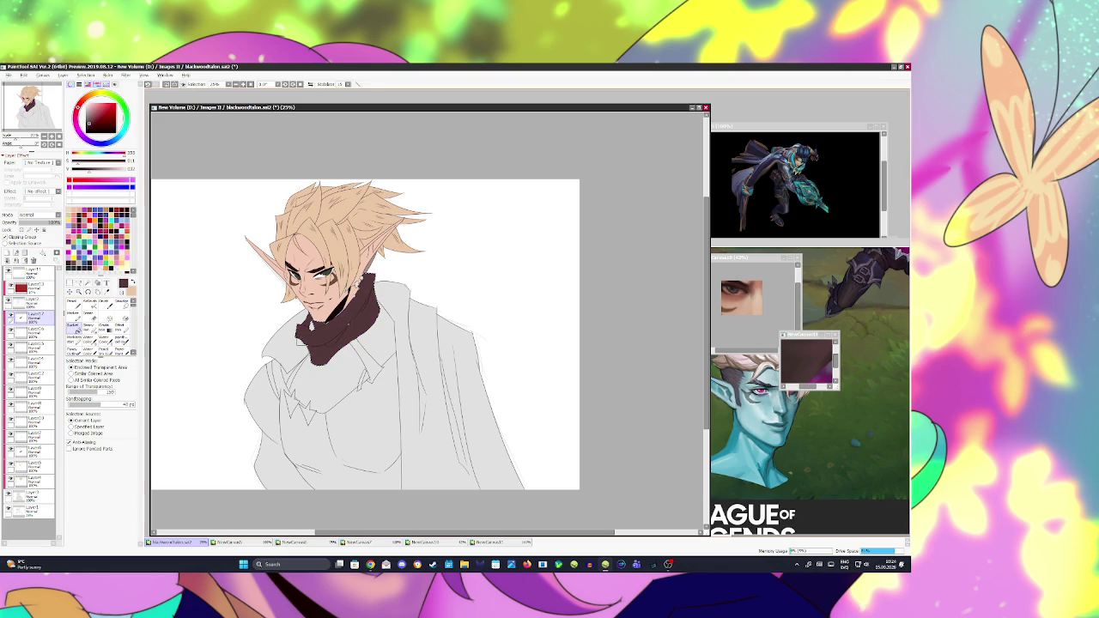
key("h")
key("h")
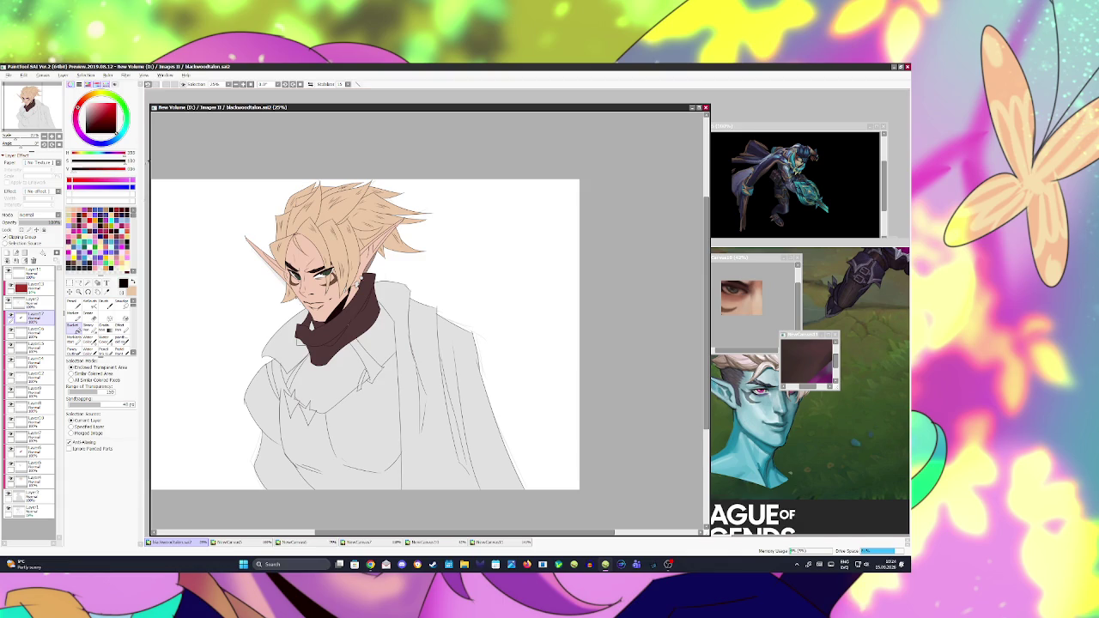
Step: Touch up two spots on the scarf and save the drawing
key("b")
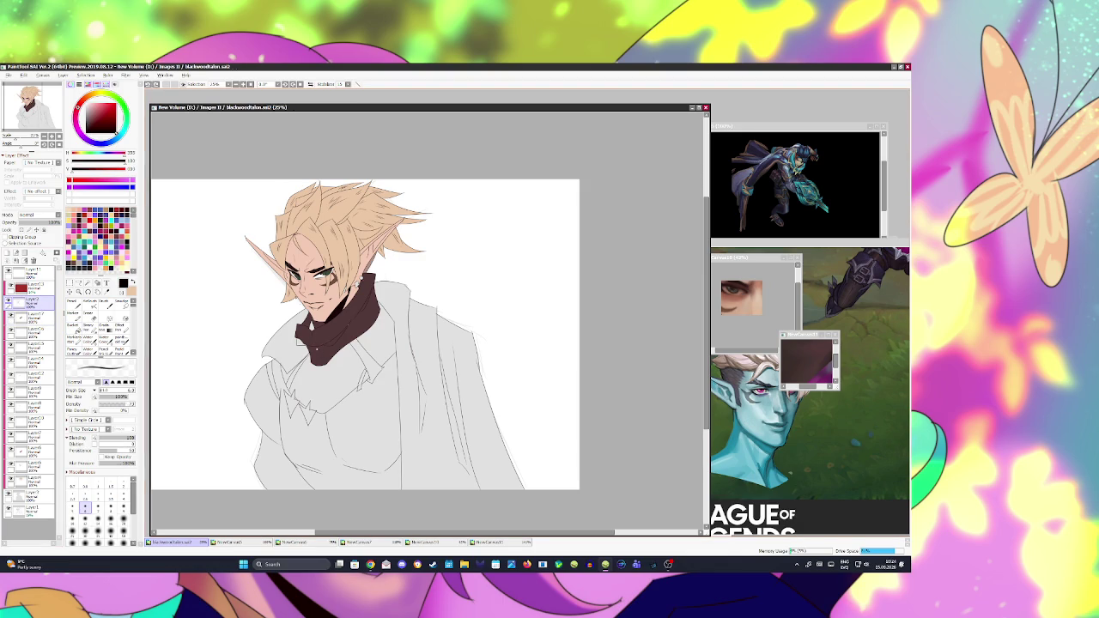
left_click(318, 338)
key("ctrl+s")
left_click(319, 338)
key("ctrl+s")
Step: Magic-wand both zipper strips on the scarf and add new clipped layers for the zipper
key("w")
left_click(316, 344)
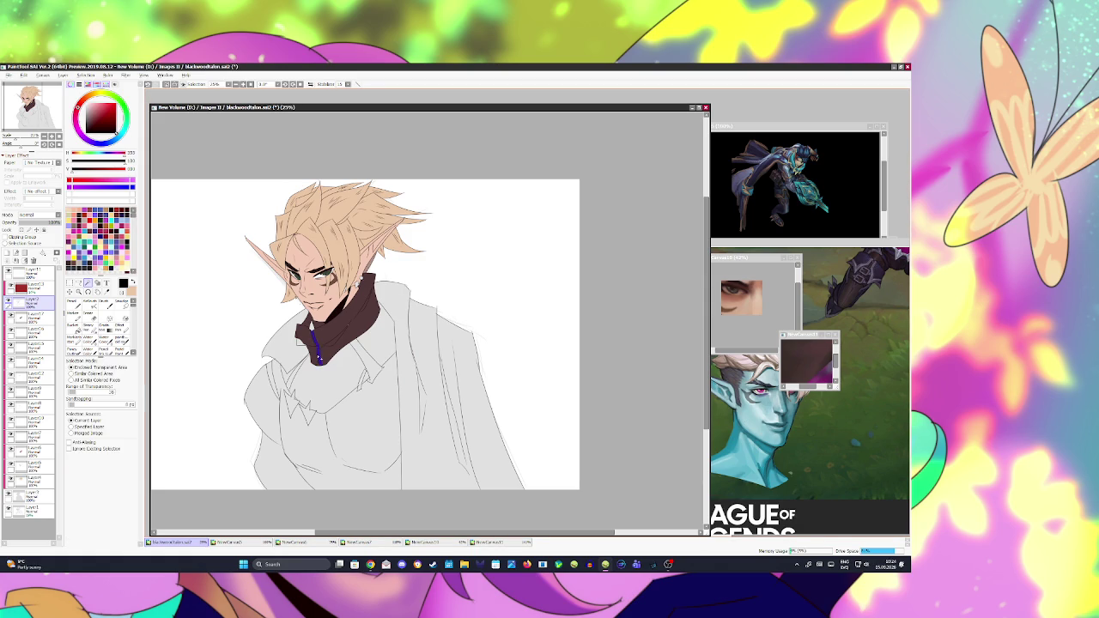
left_click(312, 325)
left_click(31, 330)
left_click(8, 254)
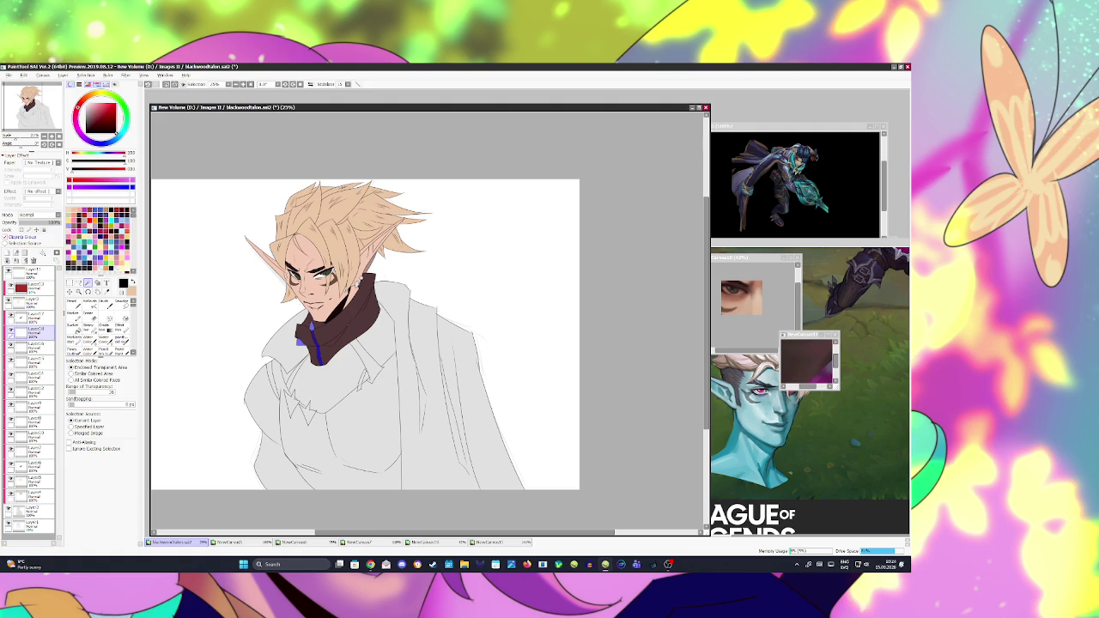
key("ctrl+shift+n")
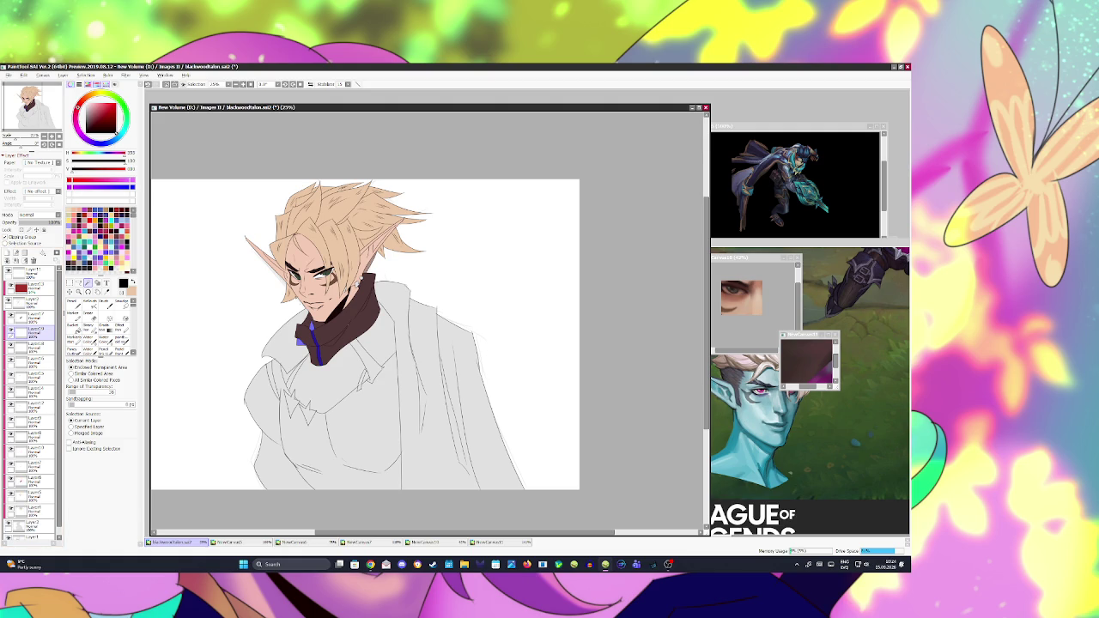
Step: Brush light and darker grey zipper teeth down the collar and reorder the zipper layer
left_click_drag(310, 324, 319, 364)
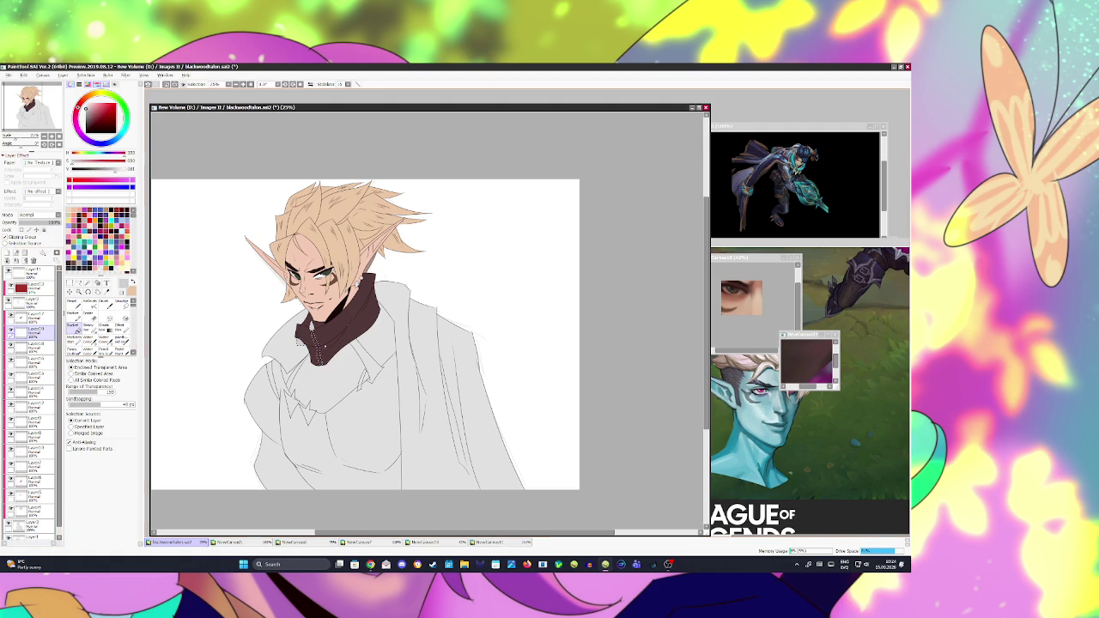
left_click_drag(311, 326, 319, 364)
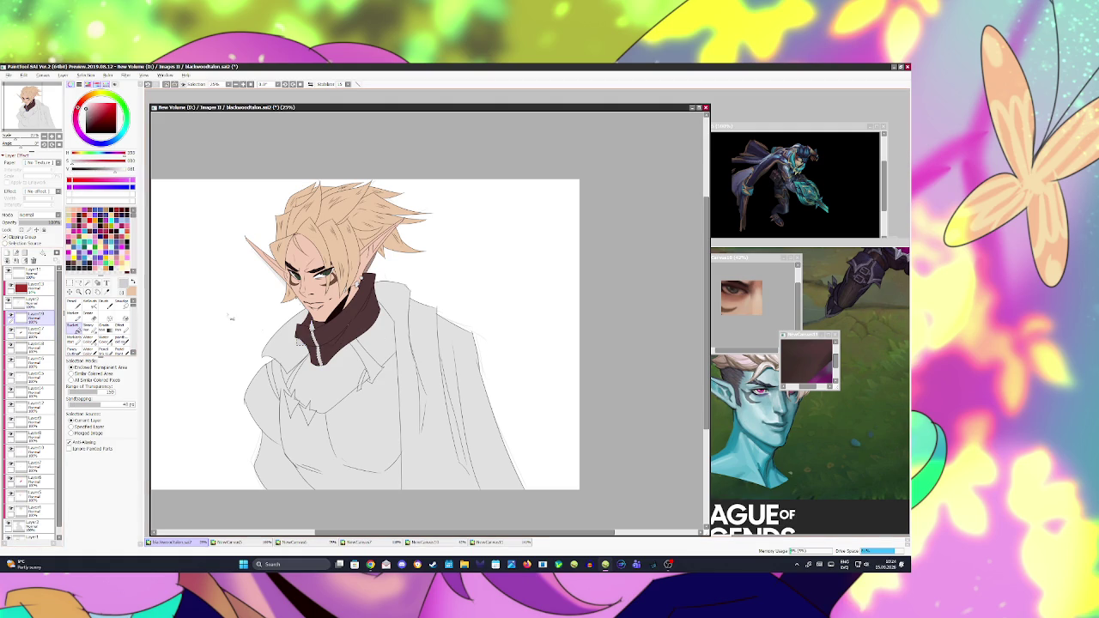
left_click_drag(30, 317, 30, 332)
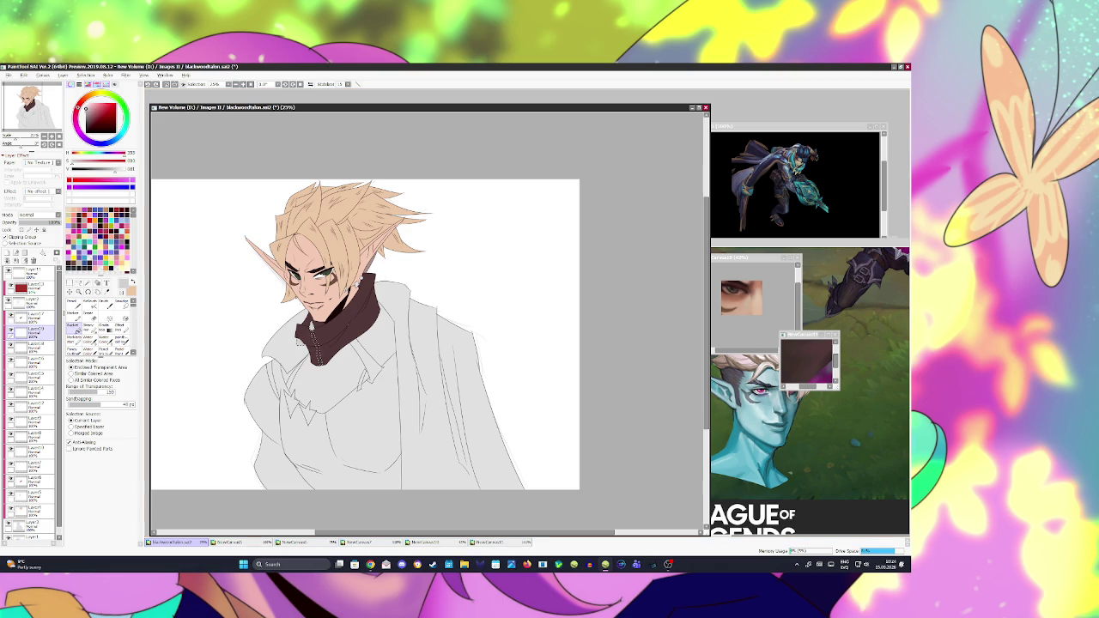
left_click(316, 344, "alt")
mouse_move(312, 325)
left_mouse_down()
mouse_move(301, 343)
mouse_move(318, 349)
left_mouse_up()
left_click(32, 317)
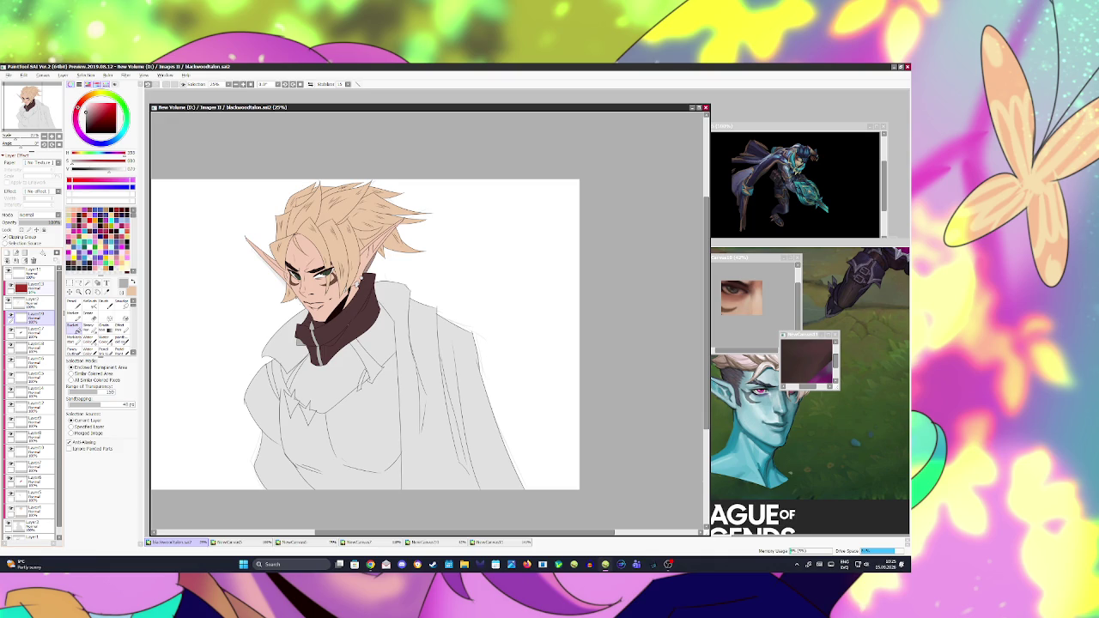
left_click(88, 314)
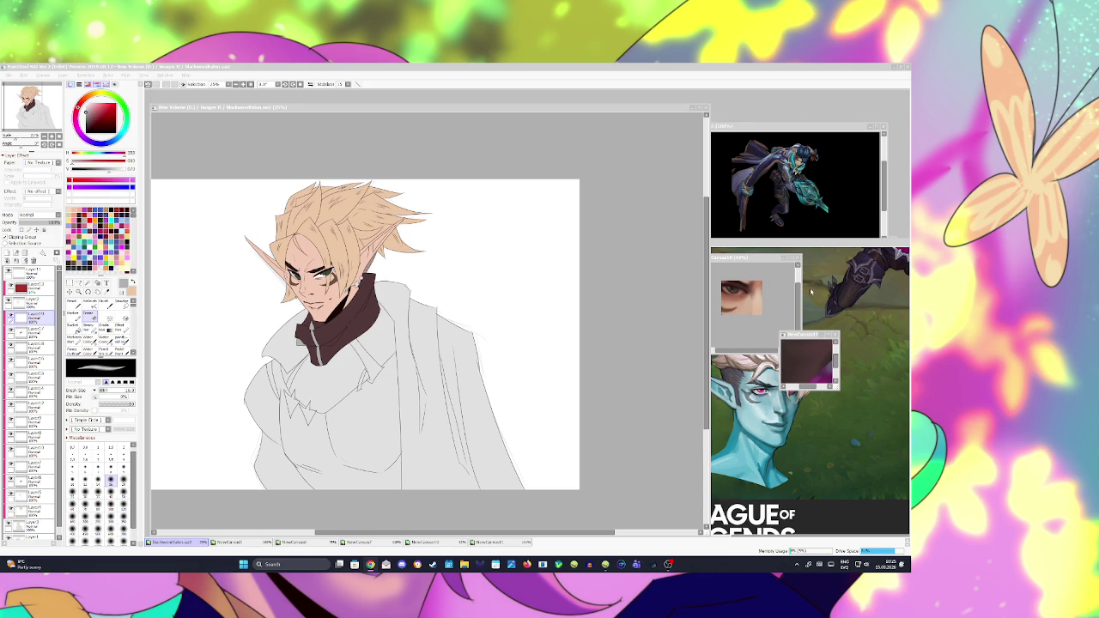
left_click(846, 302)
Step: Zoom the NewCanvas7 reference and sample the dark navy of its coat
scroll(825, 339, "up", 2)
scroll(824, 339, "up", 2)
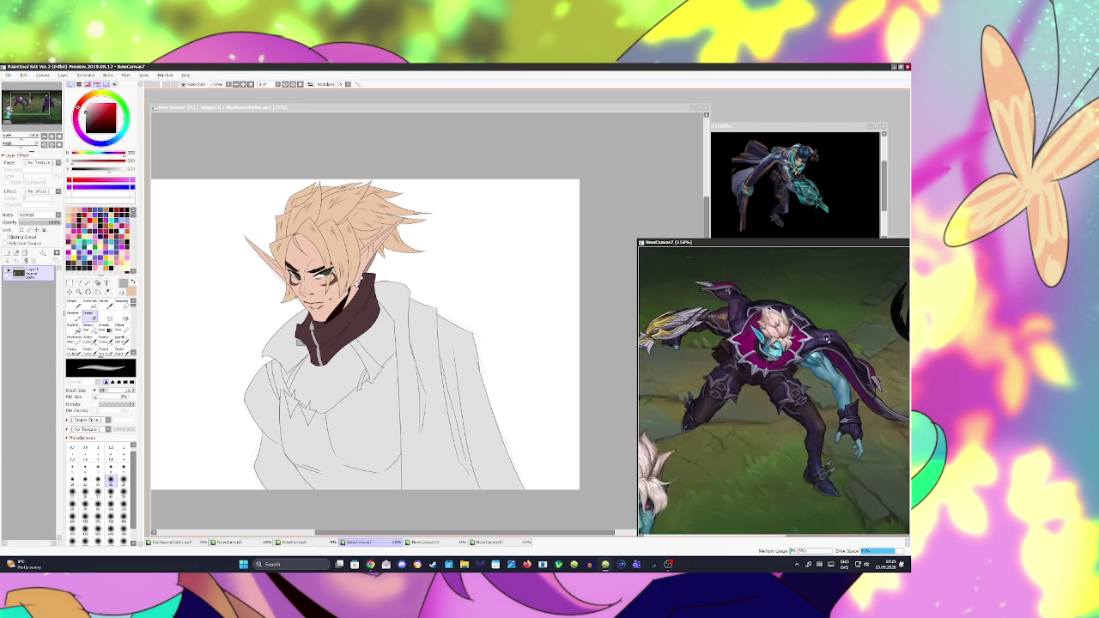
scroll(824, 338, "up", 2)
key("alt")
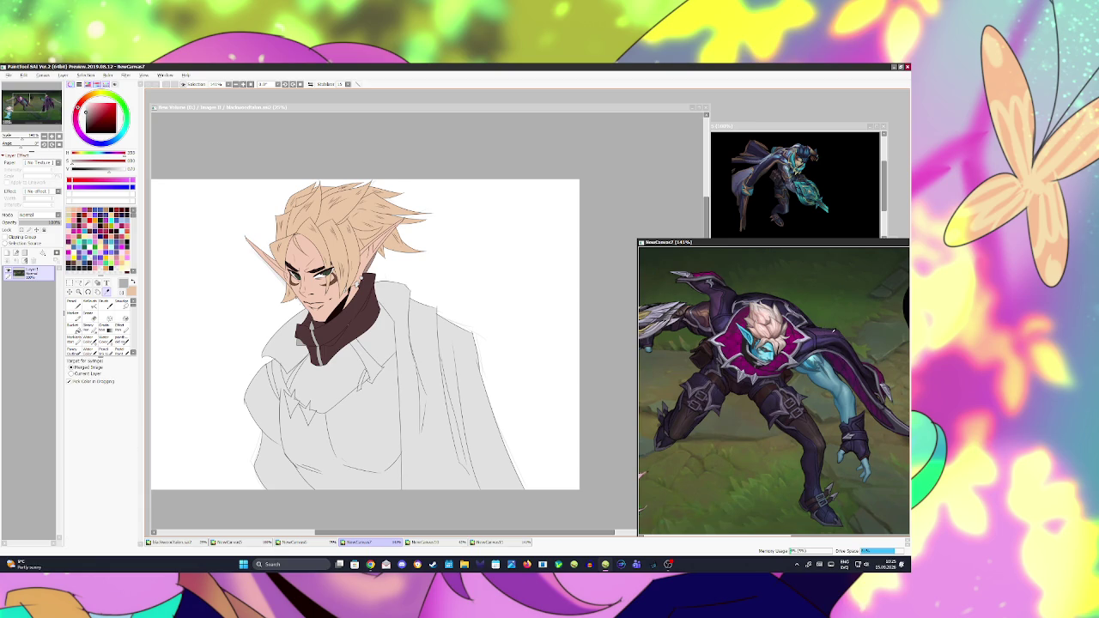
left_click(833, 327)
left_click(172, 542)
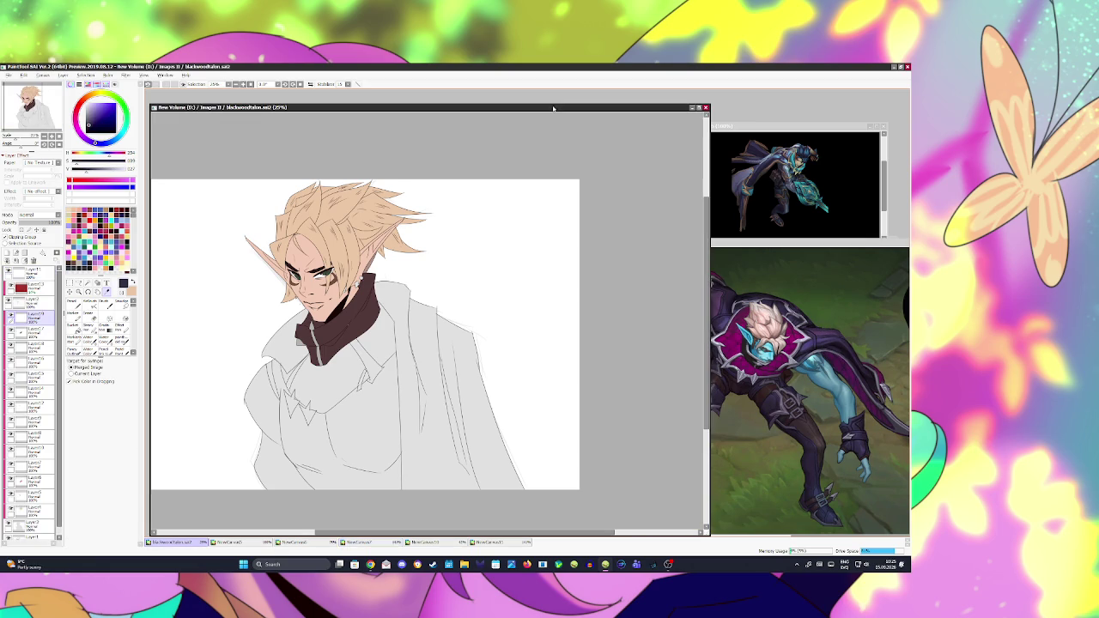
Step: Bucket-fill the coat on the coat layer with dark navy, over the cape and left shoulder
left_click(34, 316)
left_click(87, 284)
left_click(430, 369)
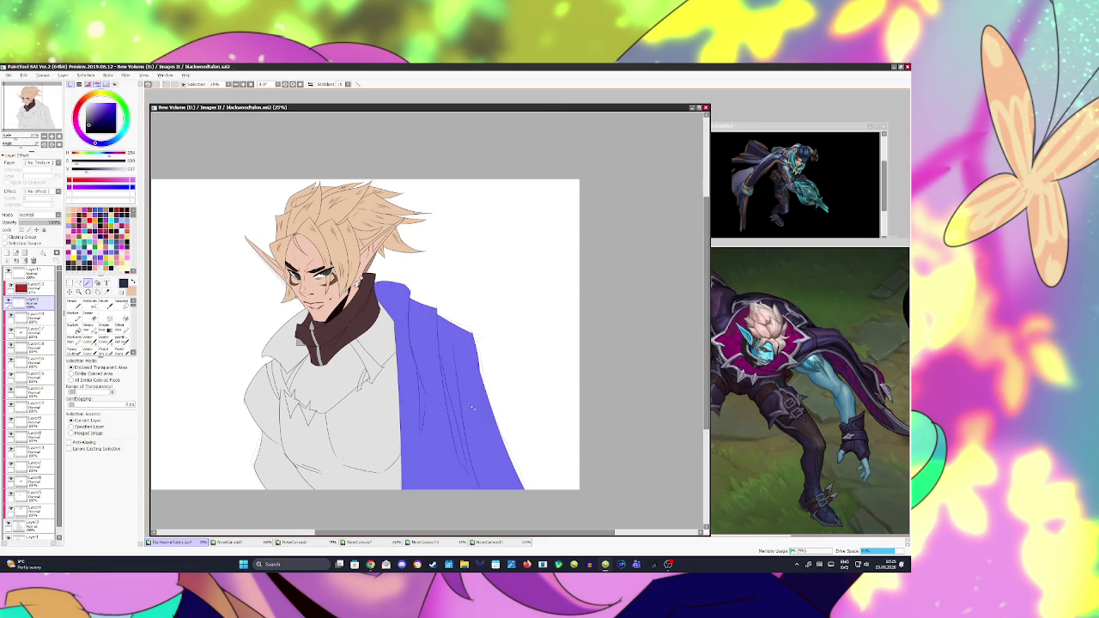
left_click(279, 342)
left_click(34, 332)
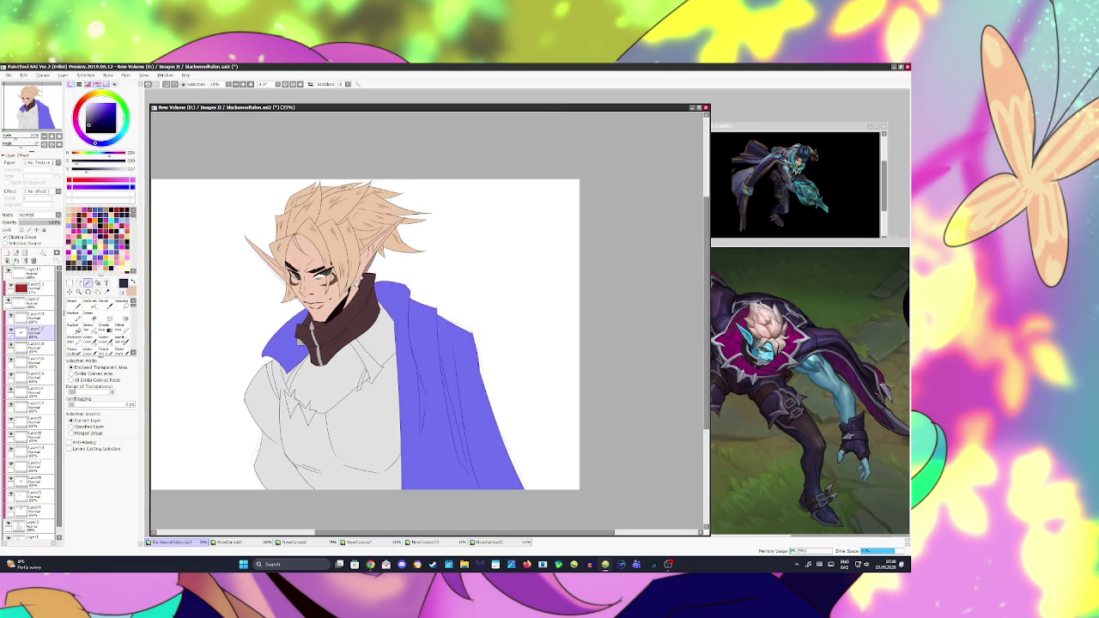
left_click(413, 378)
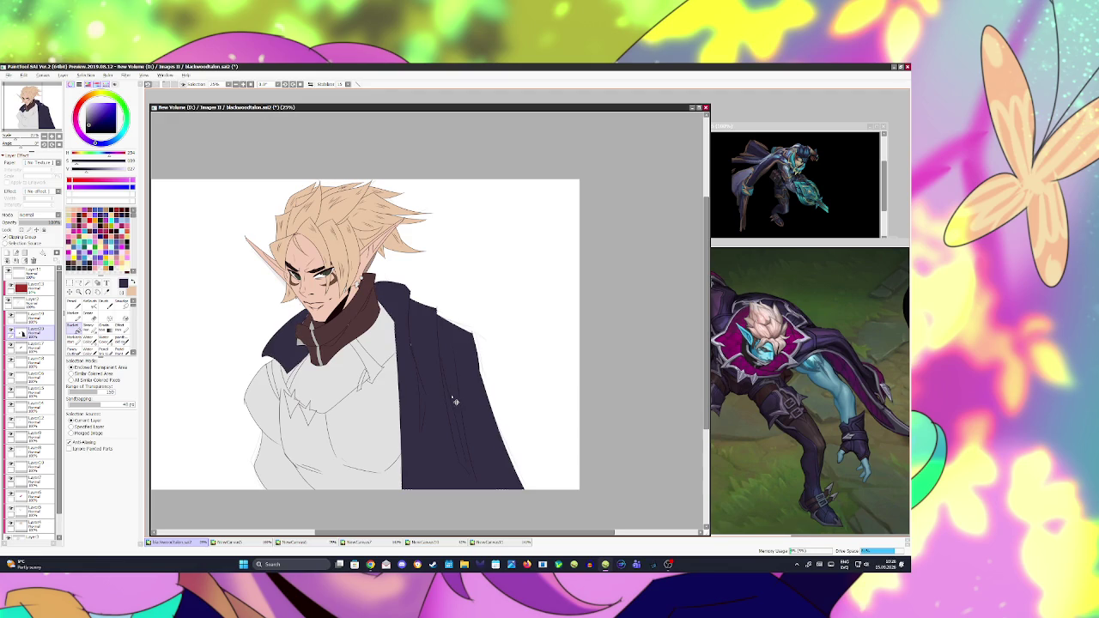
key("n")
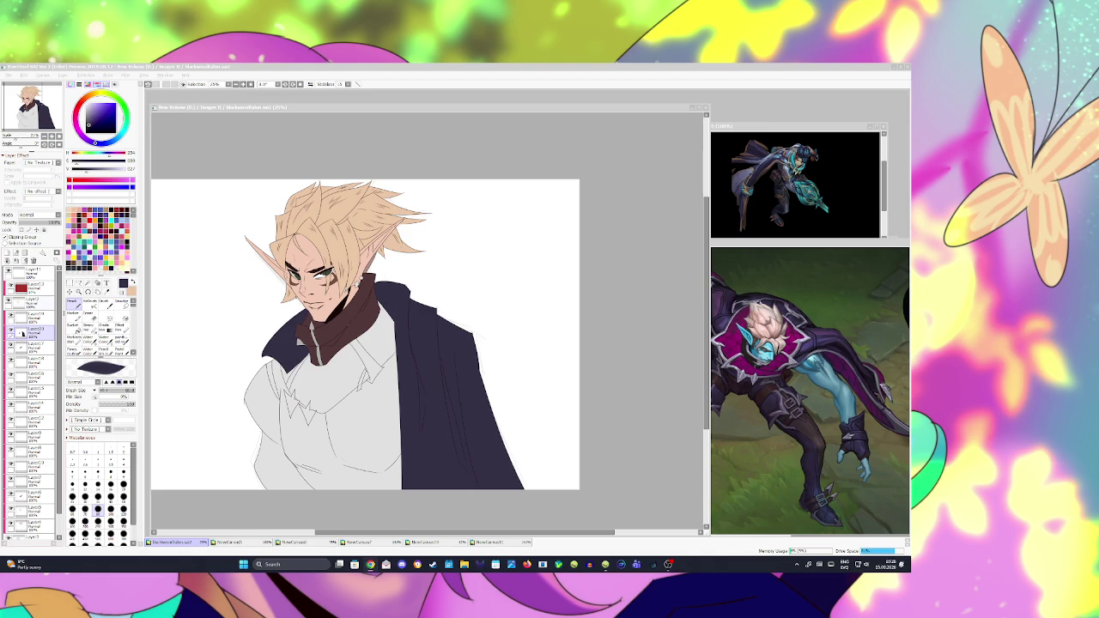
Step: Touch up the lower-left shirt outline on a higher layer, then save blackwoodfallon.sai2
left_click(30, 304)
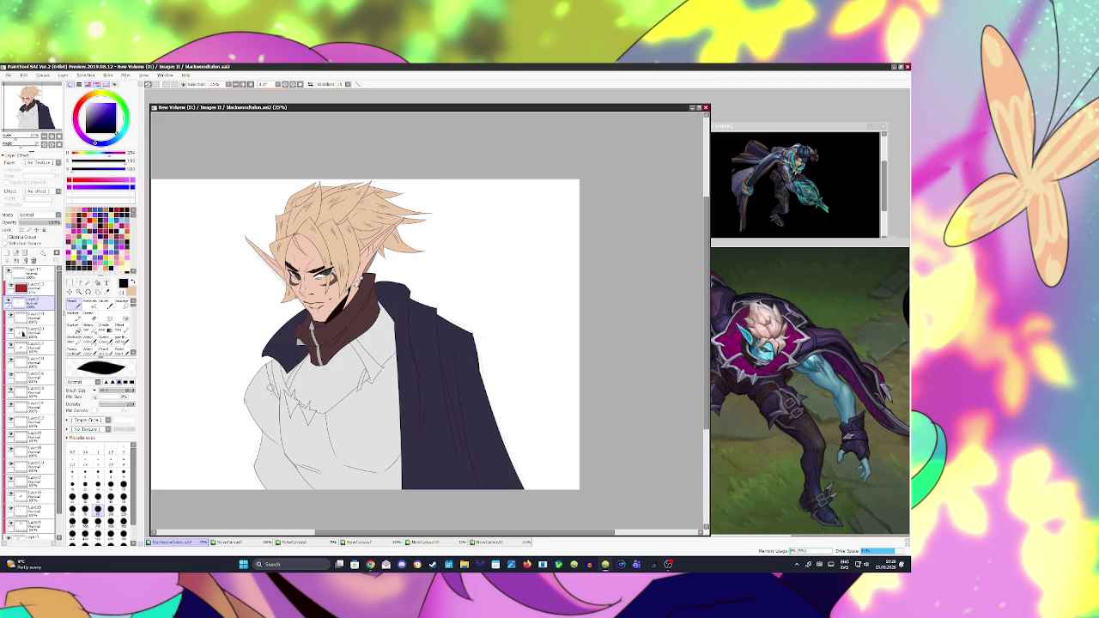
key("b")
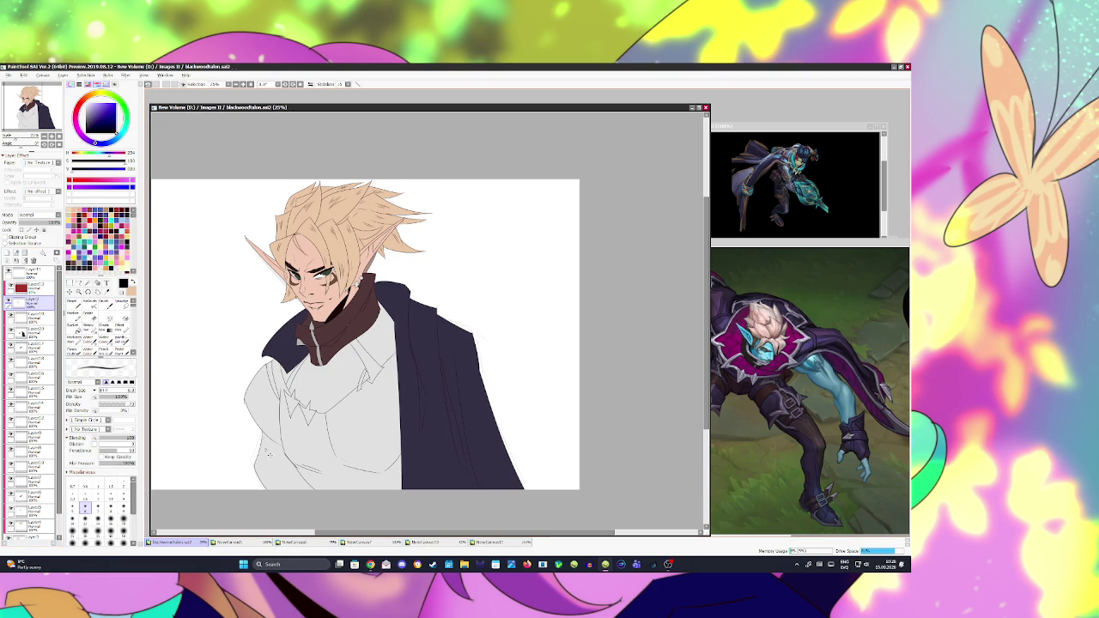
left_click_drag(270, 461, 267, 459)
key("e")
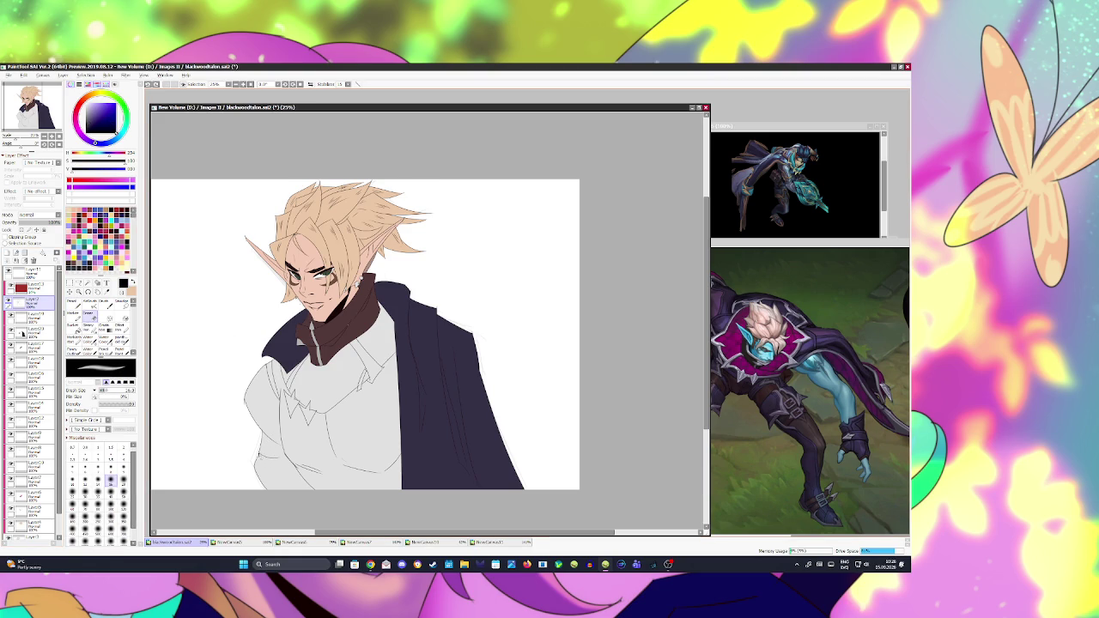
key("b")
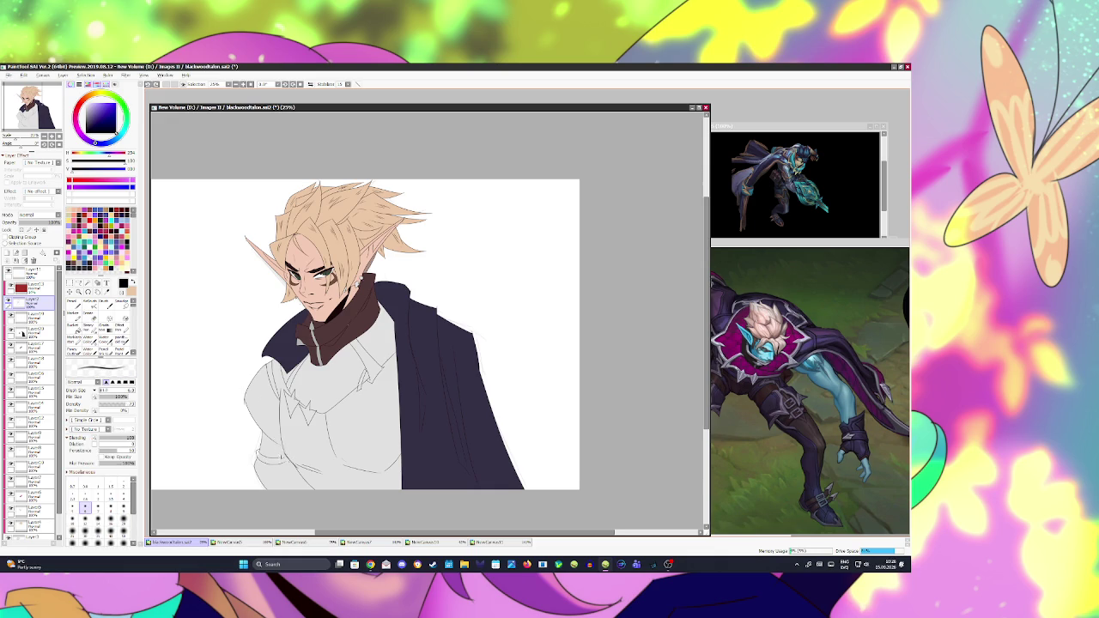
key("ctrl+s")
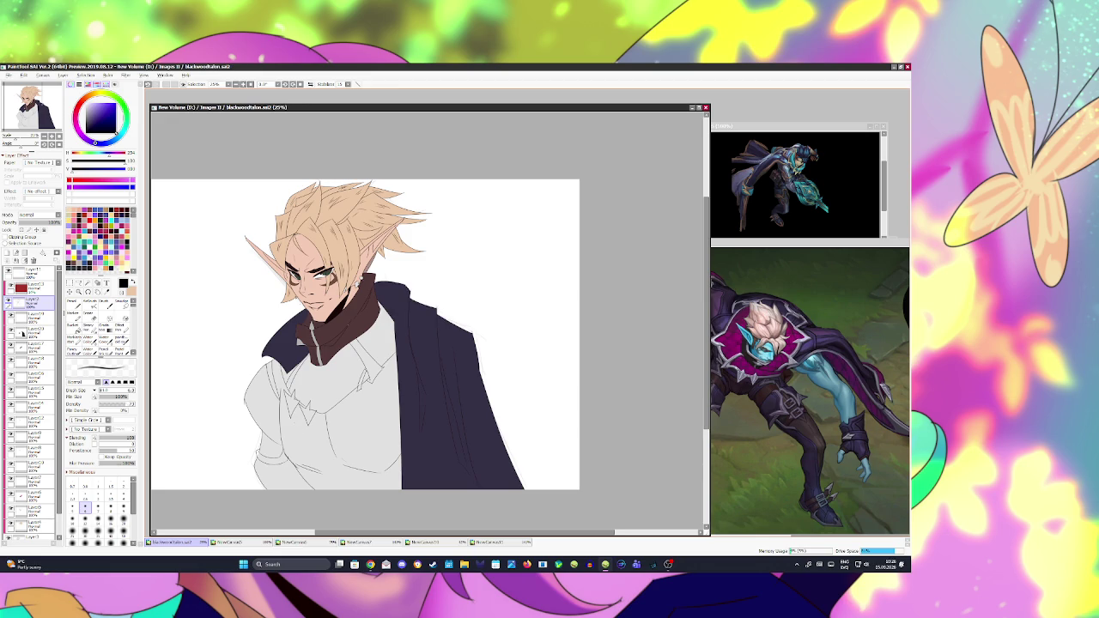